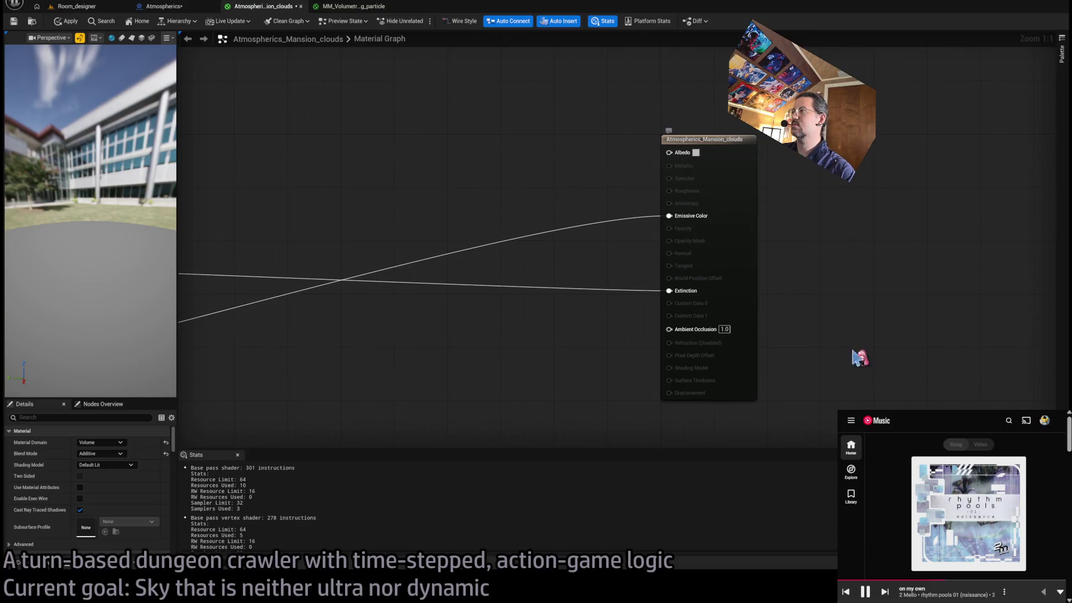
Survey the clouds node network and inspect the Darkness Lerp node and the material output.
scroll(448, 201, down, 3)
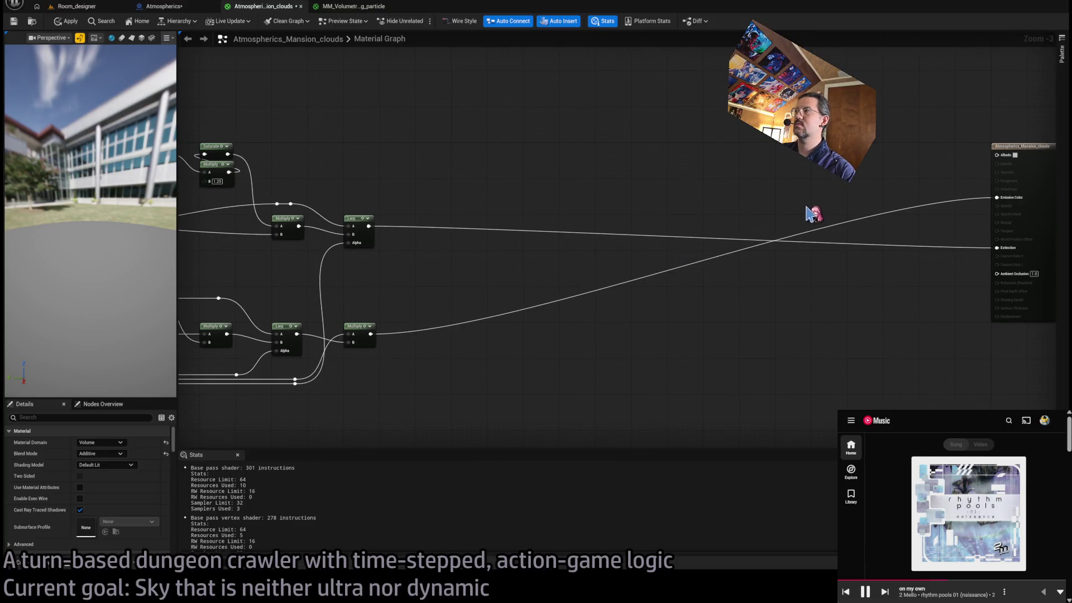
mouse_move(689, 229)
mouse_down()
mouse_move(738, 230)
mouse_move(562, 273)
mouse_up()
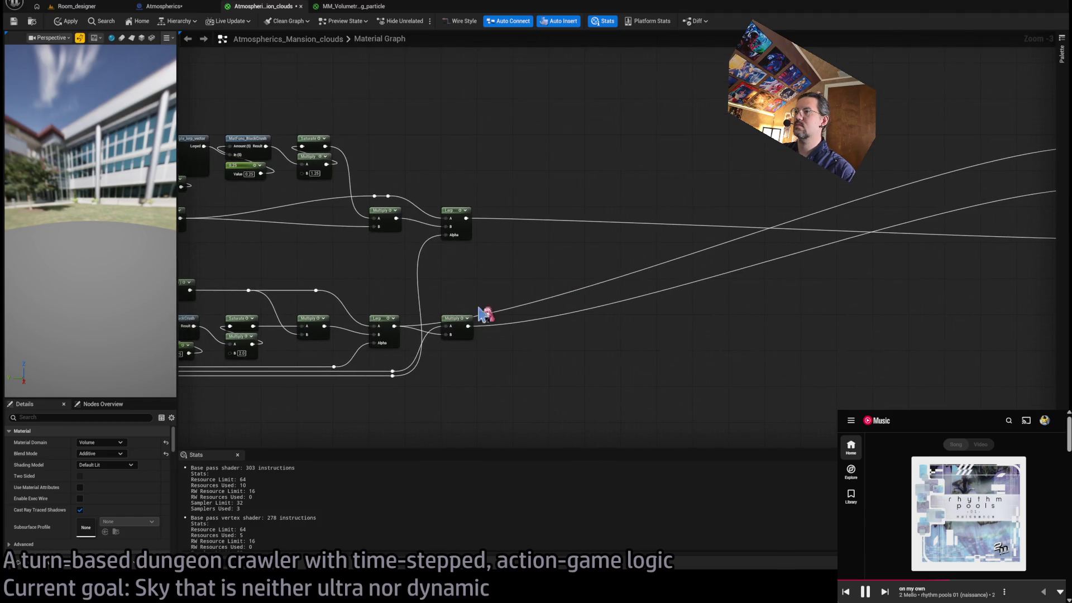
click(386, 331)
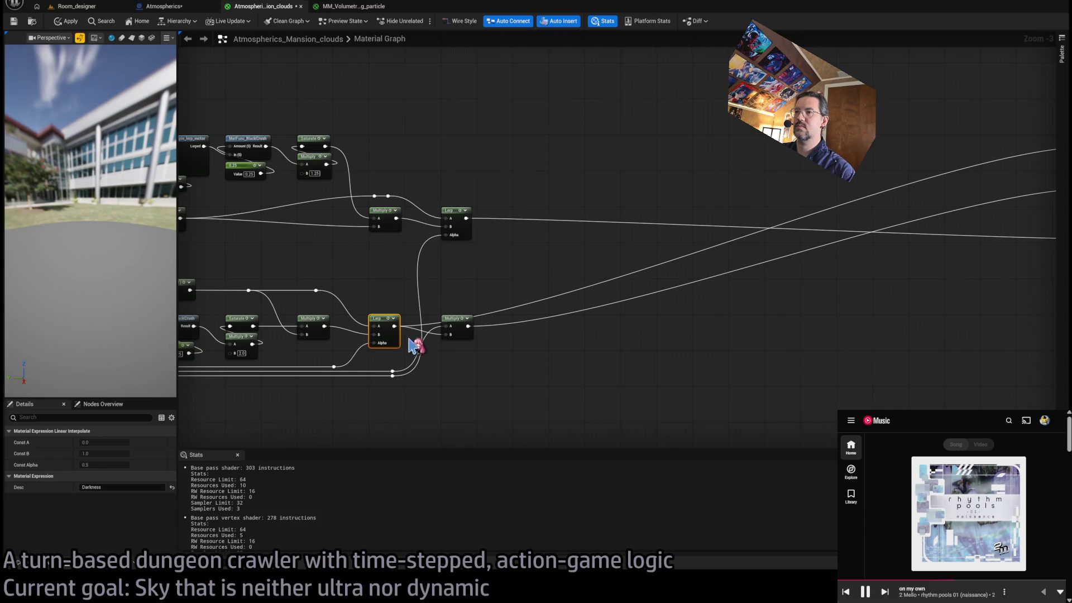
click(660, 374)
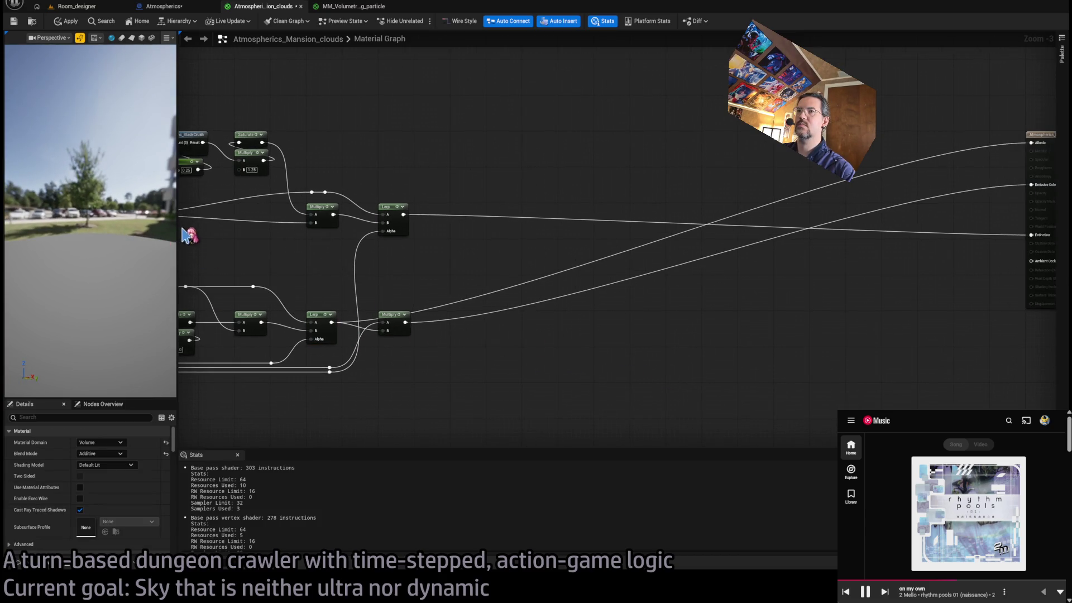
drag(714, 346, 531, 330)
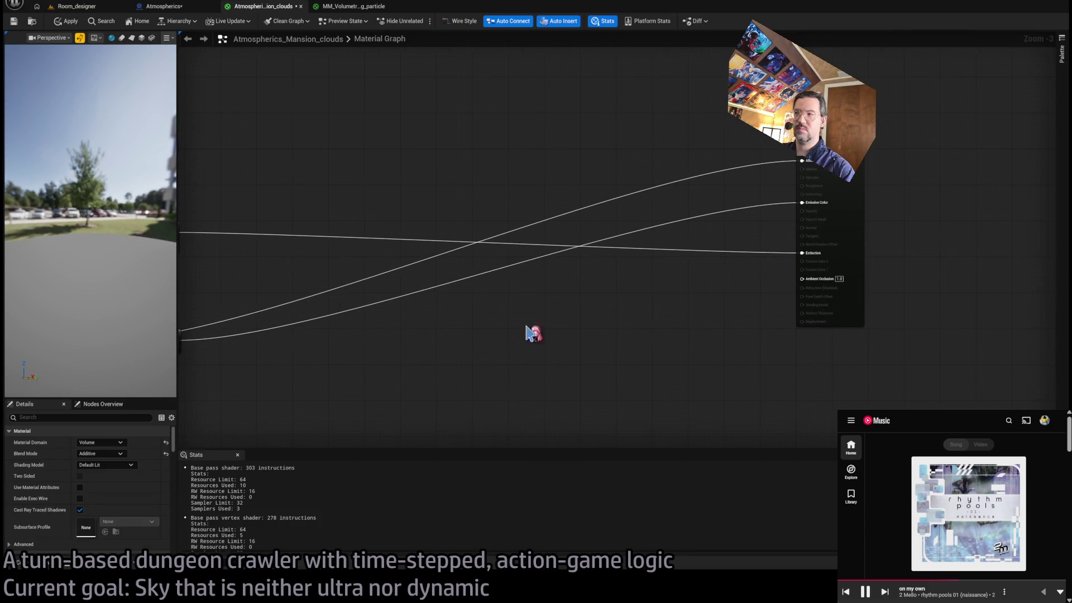
Apply the clouds material and bring up the MM_Volumetric_fog_particle material.
click(71, 21)
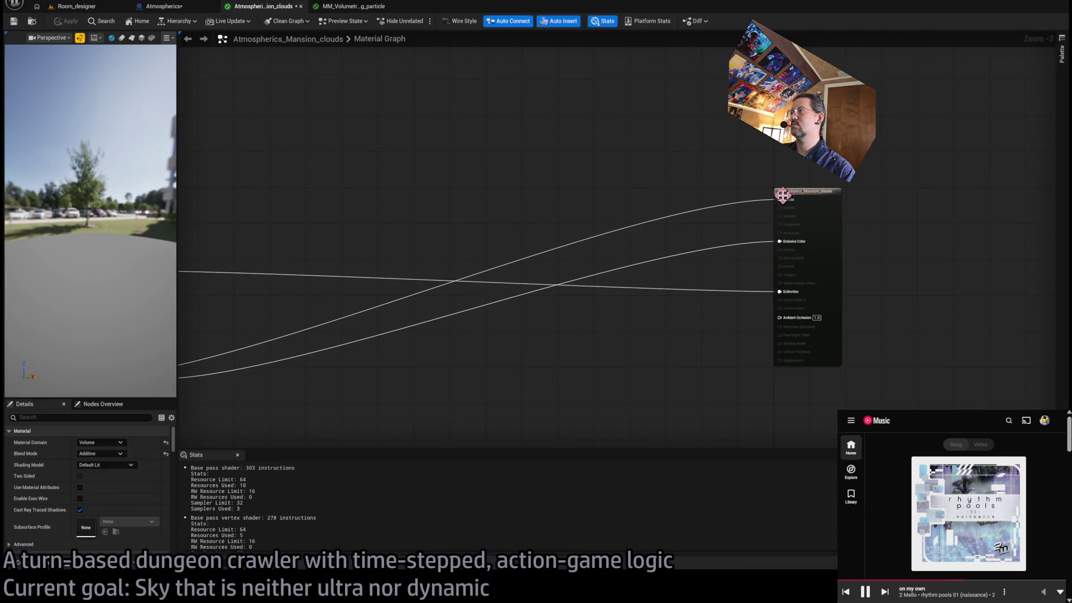
scroll(793, 248, up, 3)
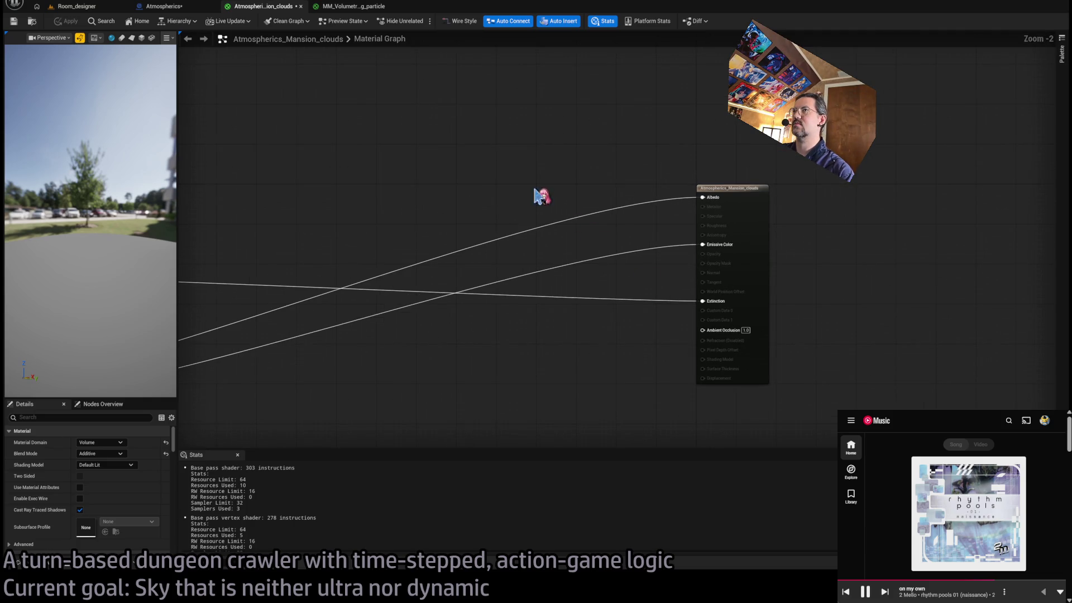
click(353, 7)
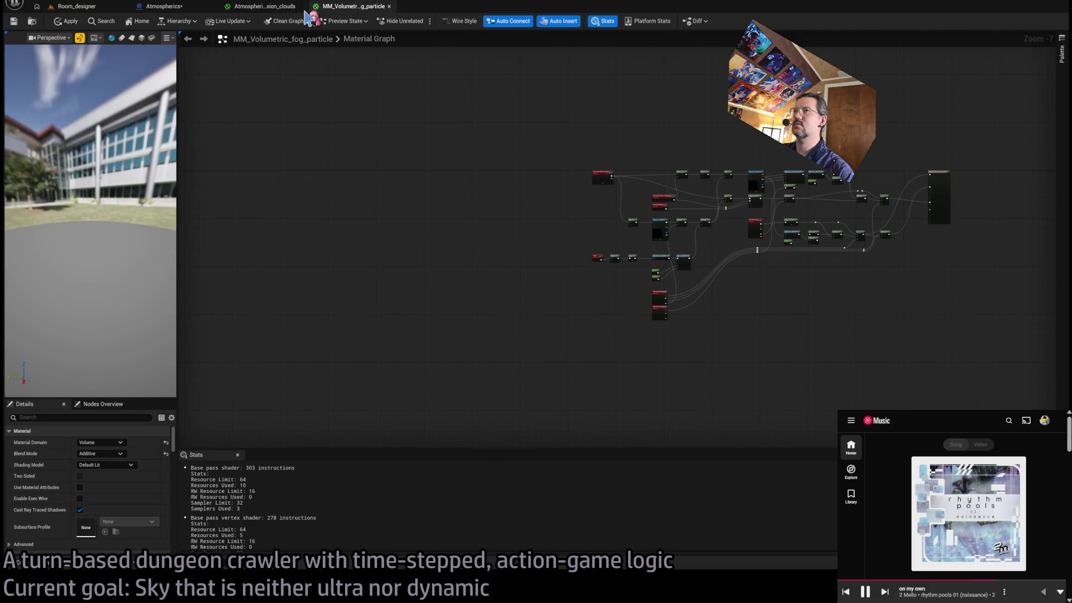
Back in the Atmospherics_Mansion_clouds graph, paste a Cloud Sample Attributes node beside the network.
click(273, 7)
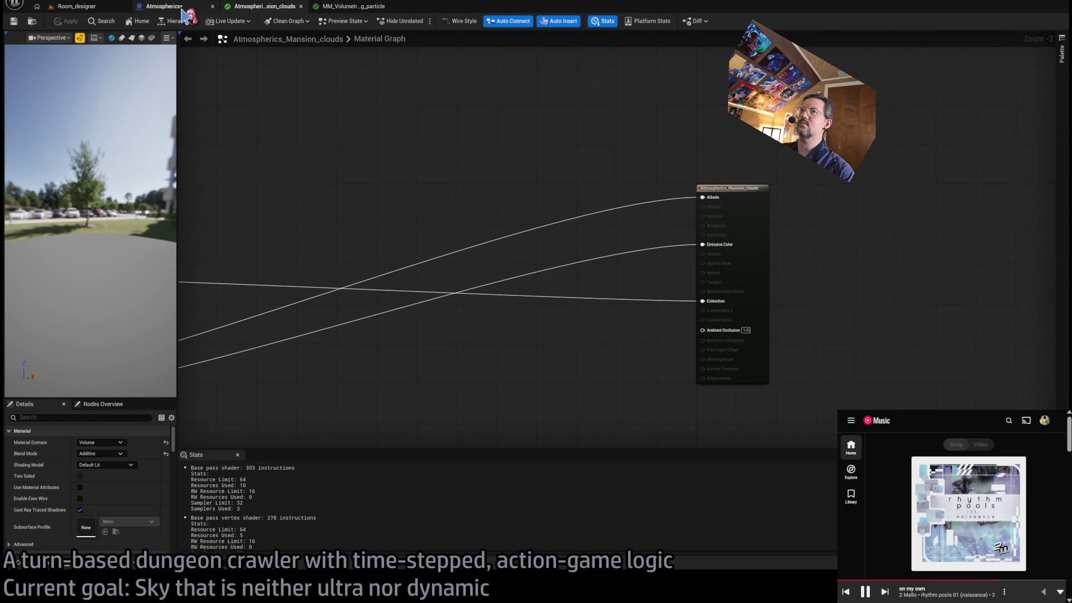
click(162, 7)
click(265, 6)
drag(622, 197, 585, 180)
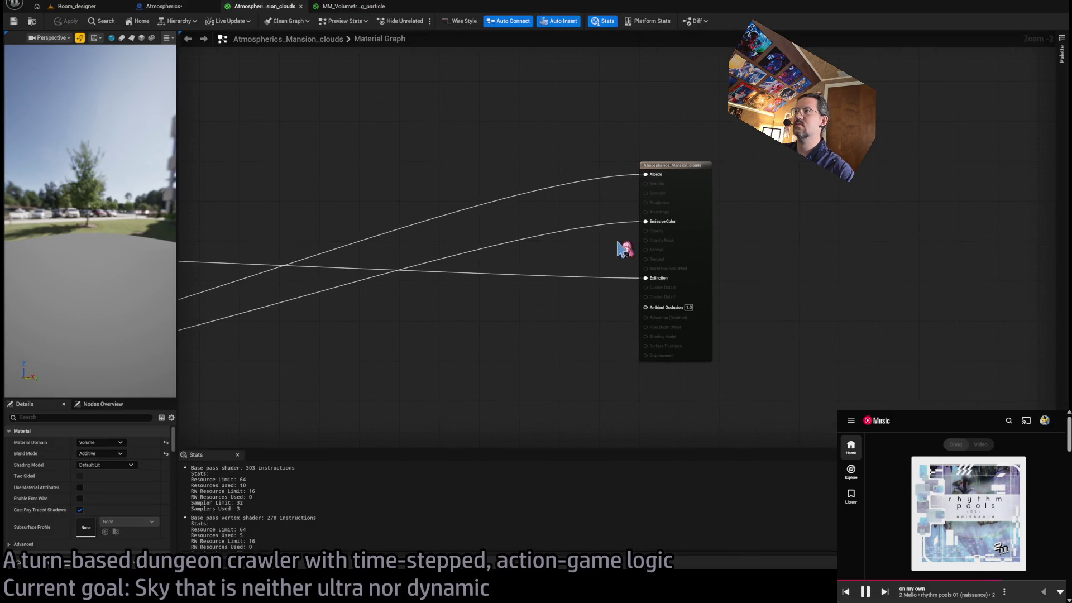
scroll(642, 251, up, 2)
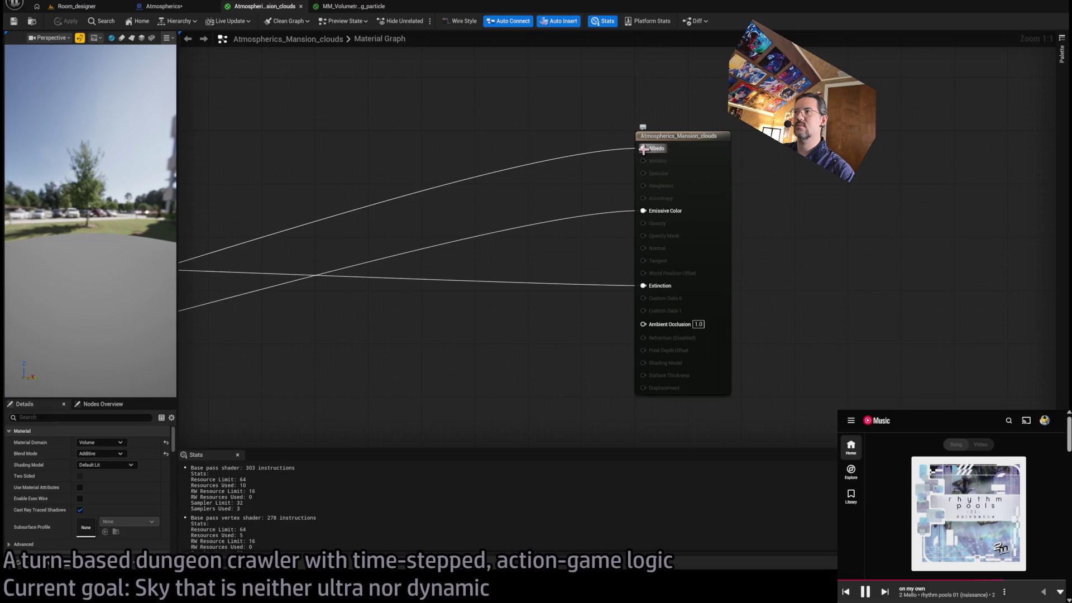
scroll(635, 155, down, 5)
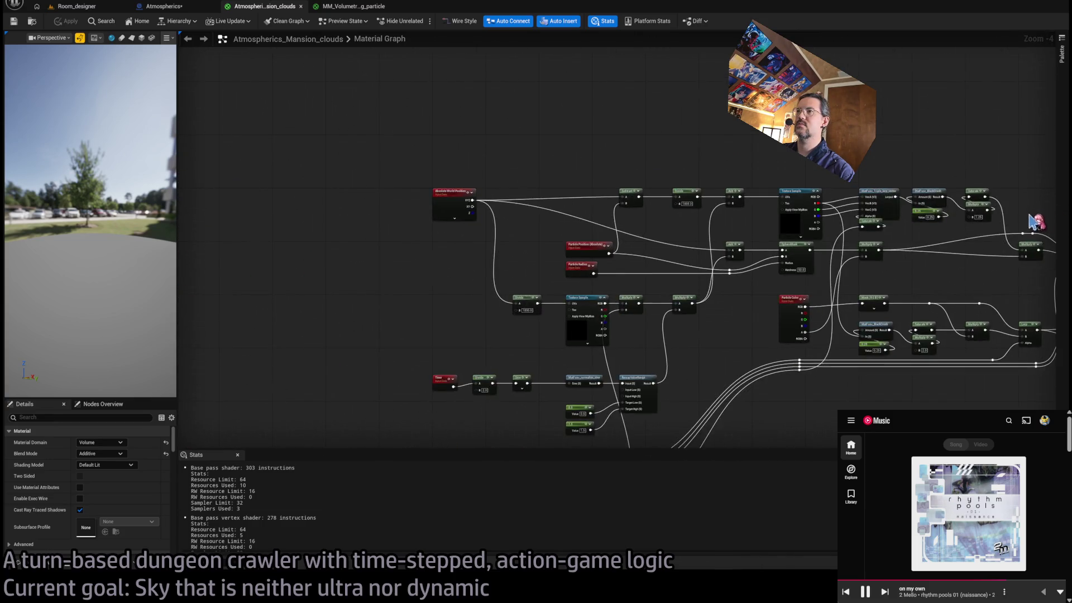
mouse_move(654, 198)
mouse_down()
mouse_move(1056, 204)
mouse_move(697, 237)
mouse_move(742, 230)
mouse_up()
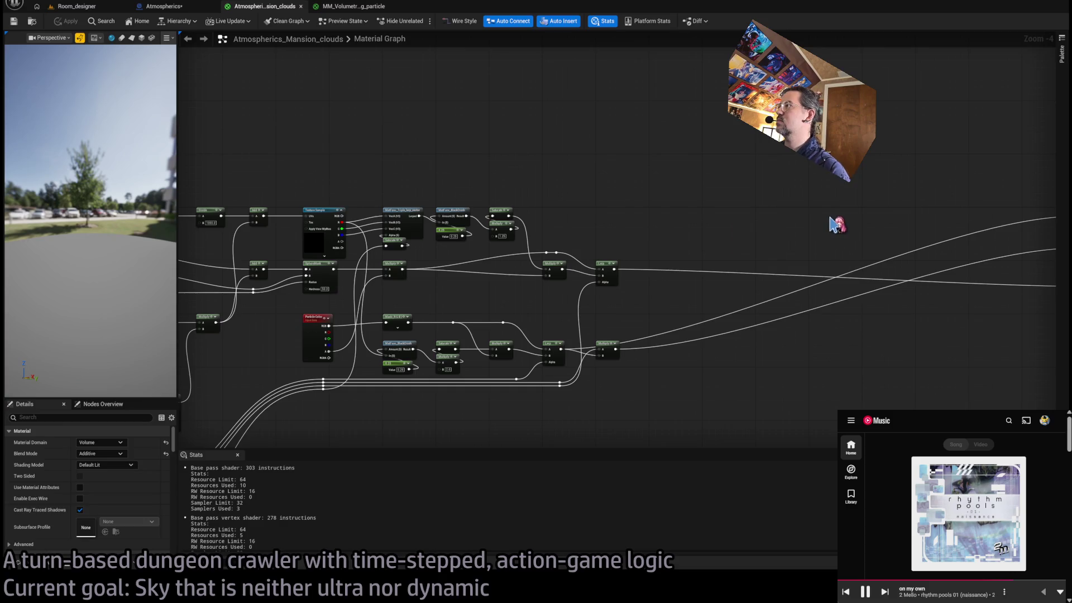
key(ctrl+v)
scroll(631, 270, up, 3)
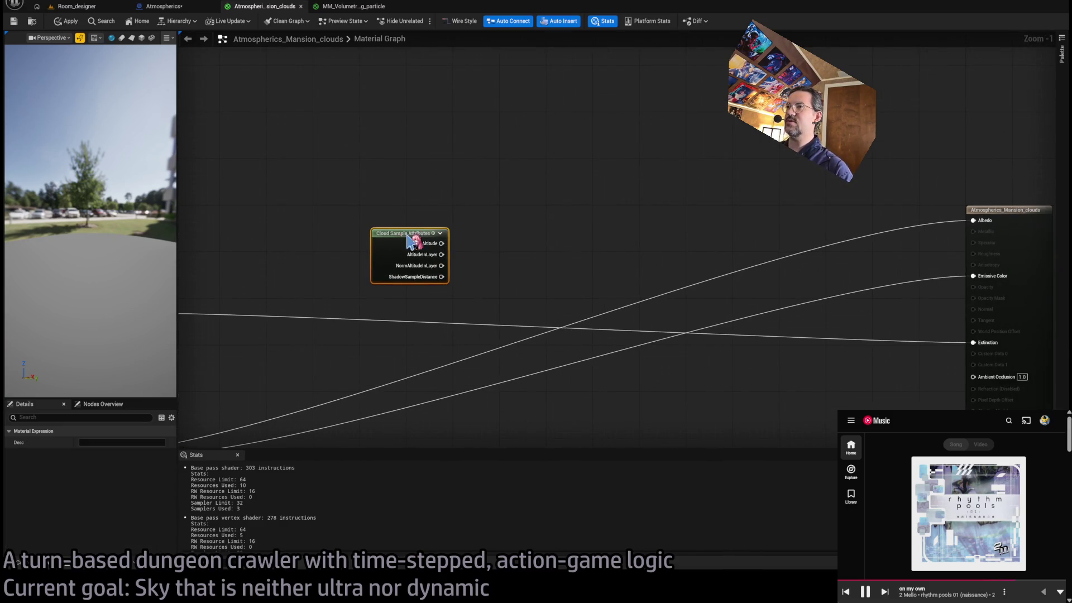
Move Cloud Sample Attributes toward the output and delete the stray Empty Space Skipping Output node.
drag(407, 233, 583, 209)
scroll(647, 278, up, 1)
drag(648, 278, 539, 275)
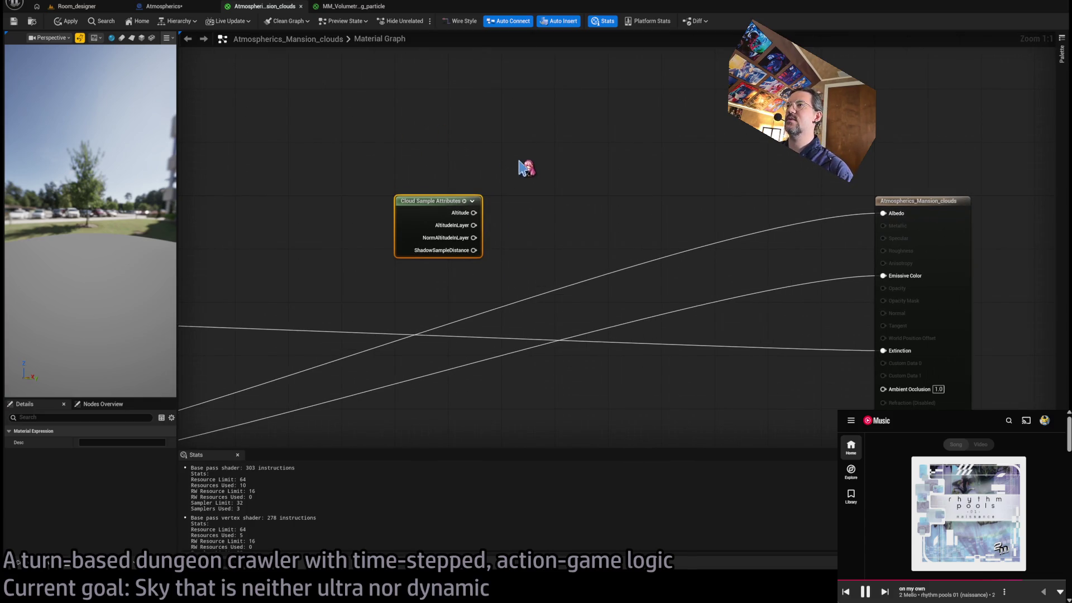
key(ctrl+v)
key(Delete)
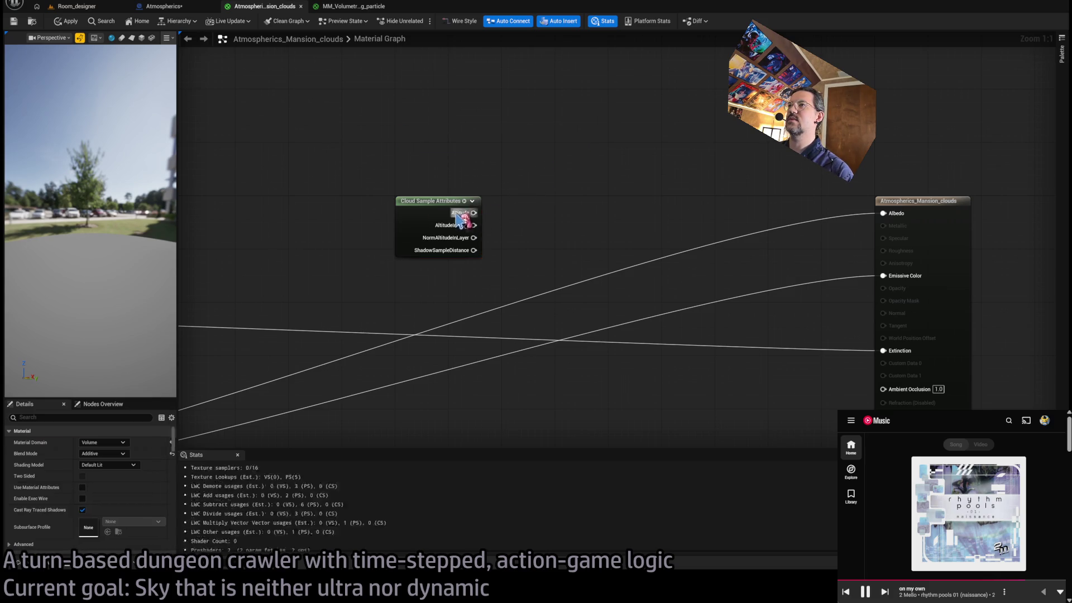
Raise the Cloud Sample Attributes node above the output and disconnect Emissive Color.
drag(438, 223, 438, 116)
mouse_move(547, 165)
mouse_down()
mouse_move(548, 156)
mouse_move(536, 175)
mouse_up()
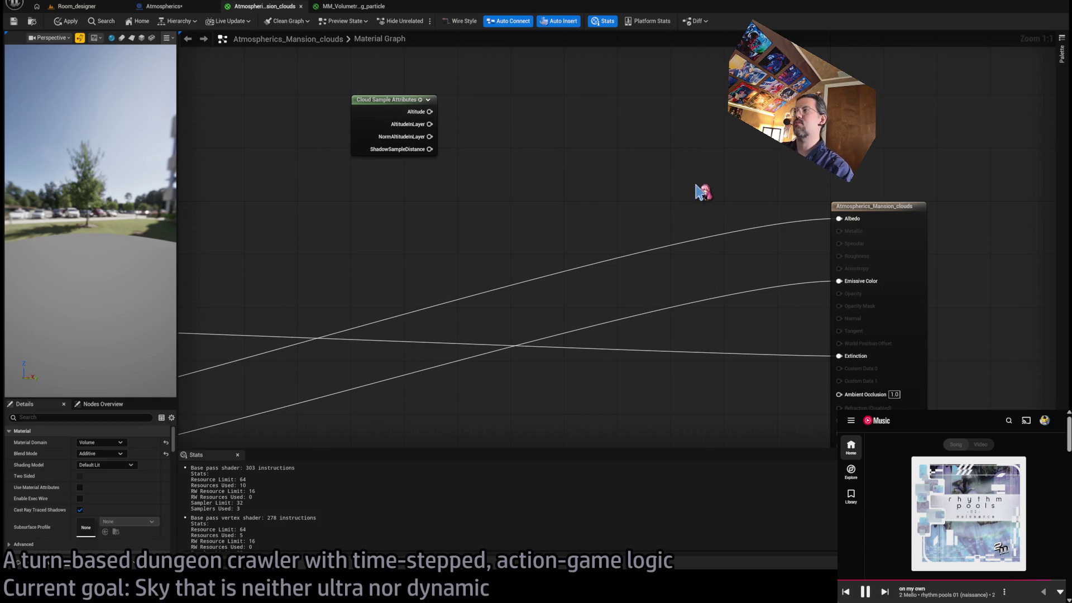
drag(731, 204, 649, 161)
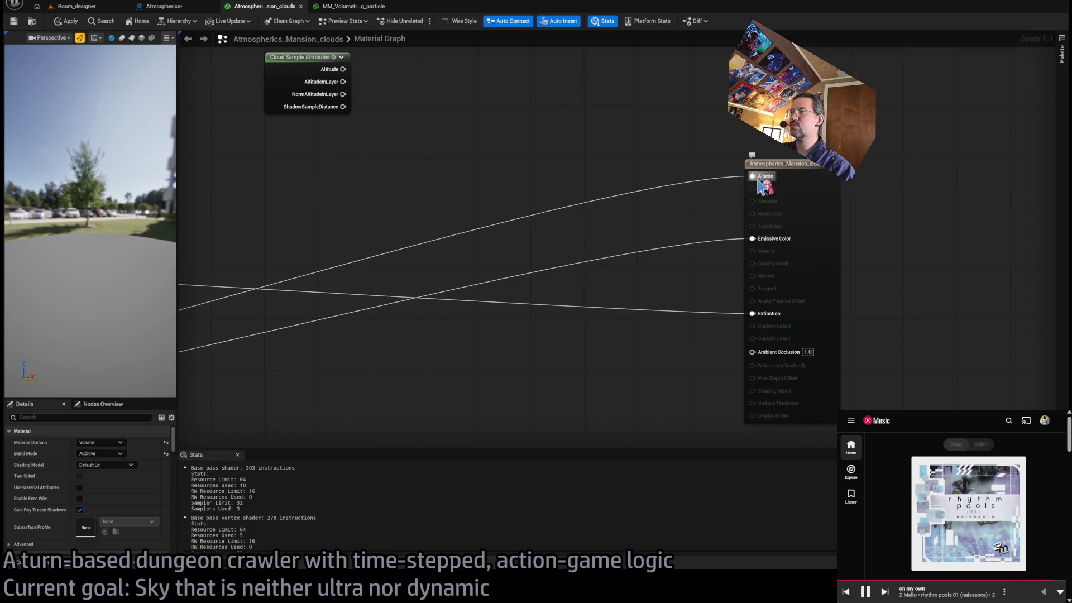
alt+click(759, 240)
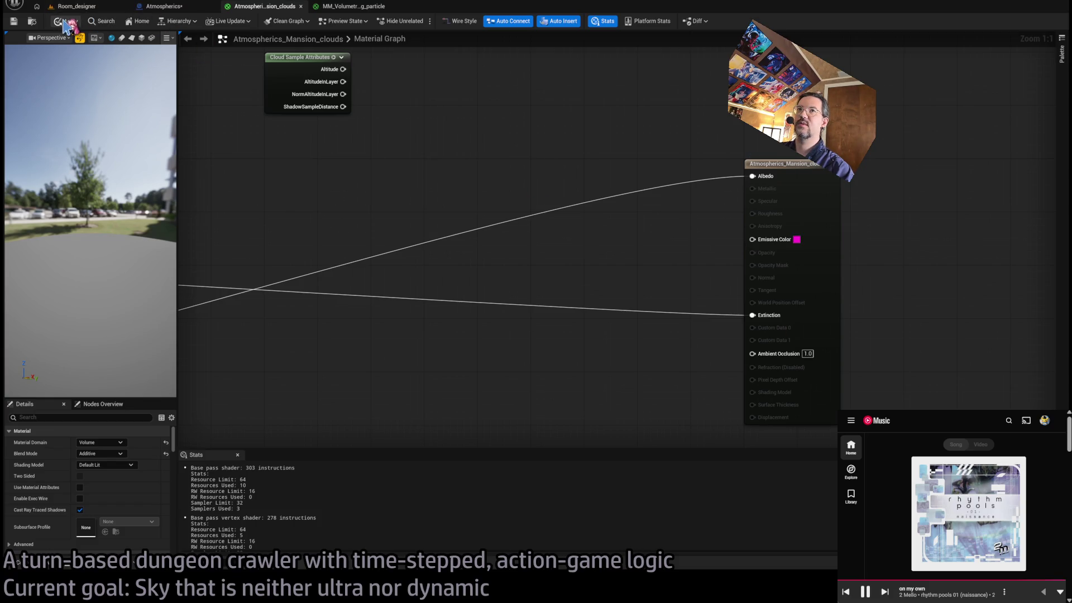
Break the wires feeding Albedo and Extinction in the clouds material.
click(78, 7)
click(260, 8)
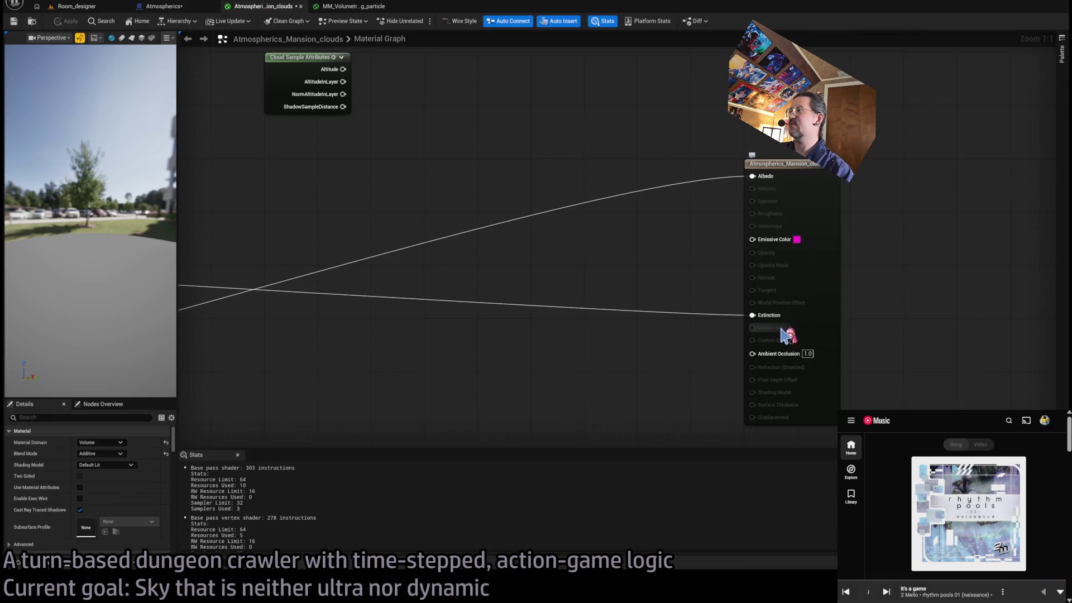
alt+click(755, 176)
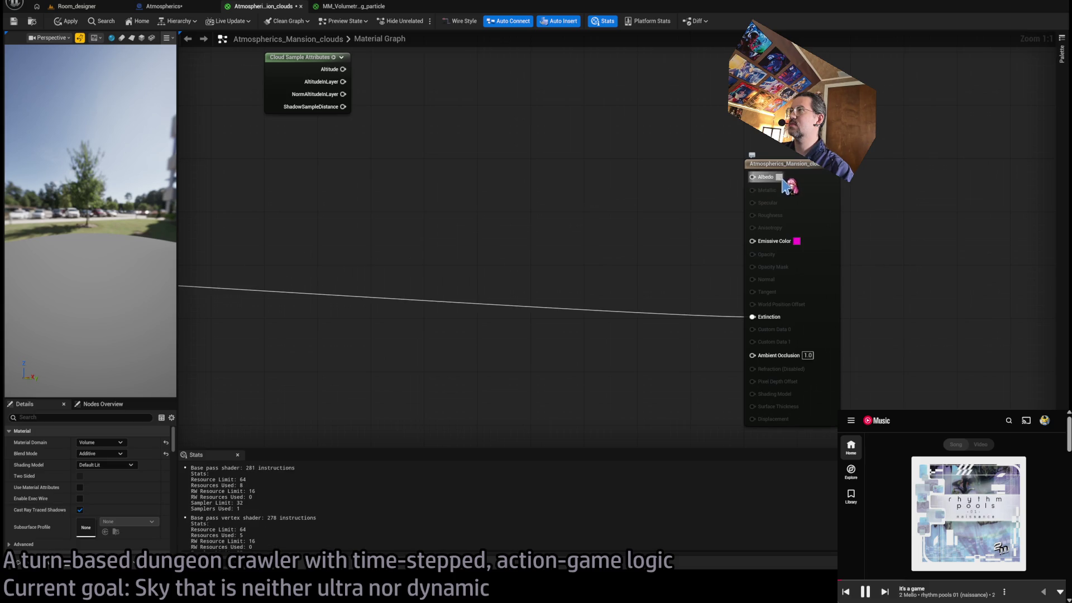
click(75, 6)
click(260, 6)
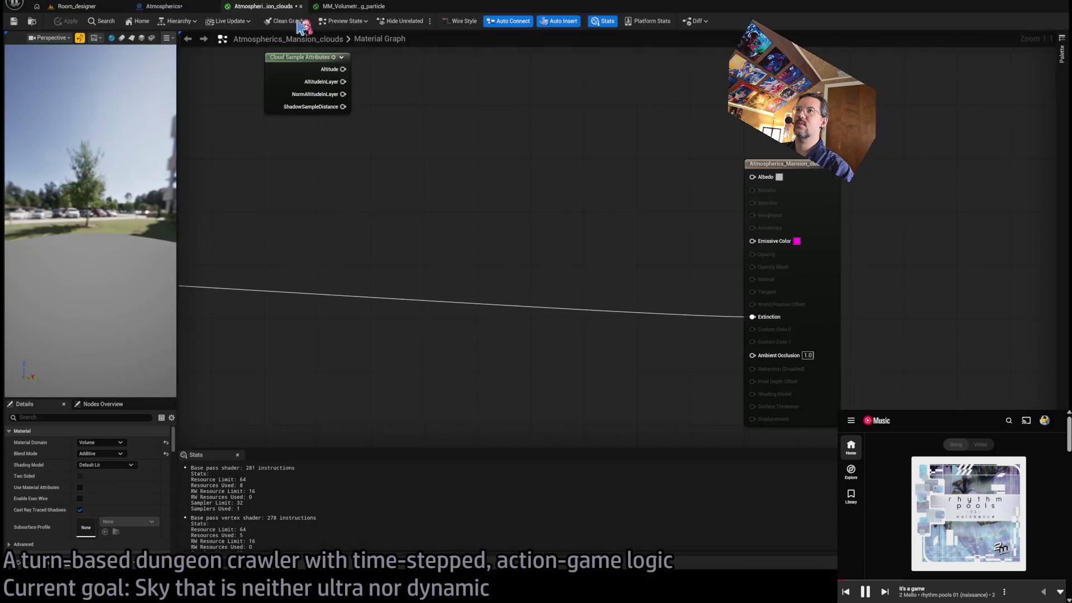
alt+click(753, 317)
Apply the material and view the magenta sky in the Room_designer level.
click(66, 20)
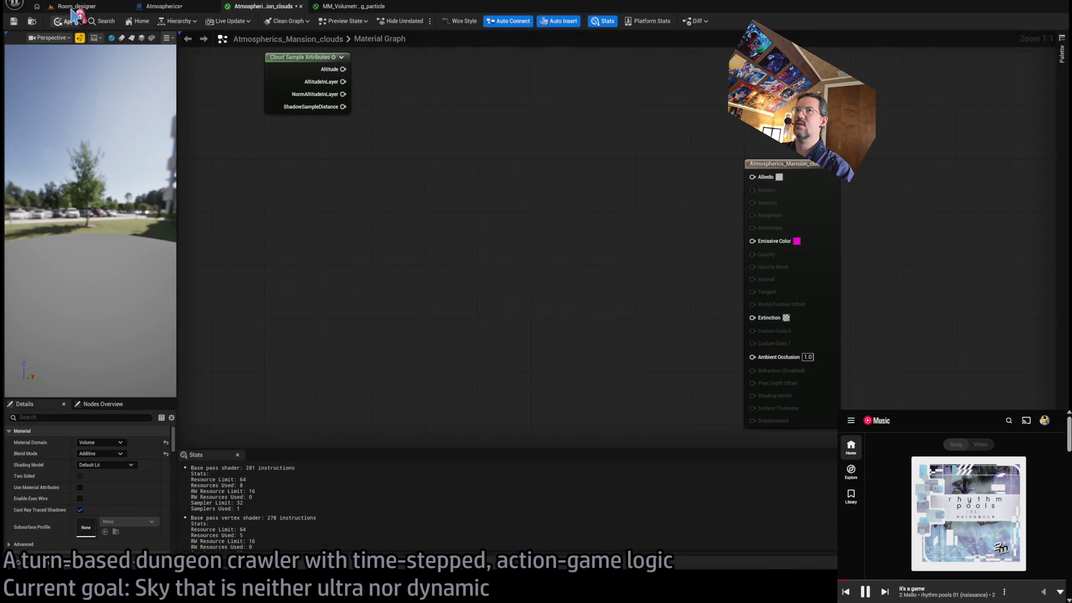
click(75, 6)
click(260, 6)
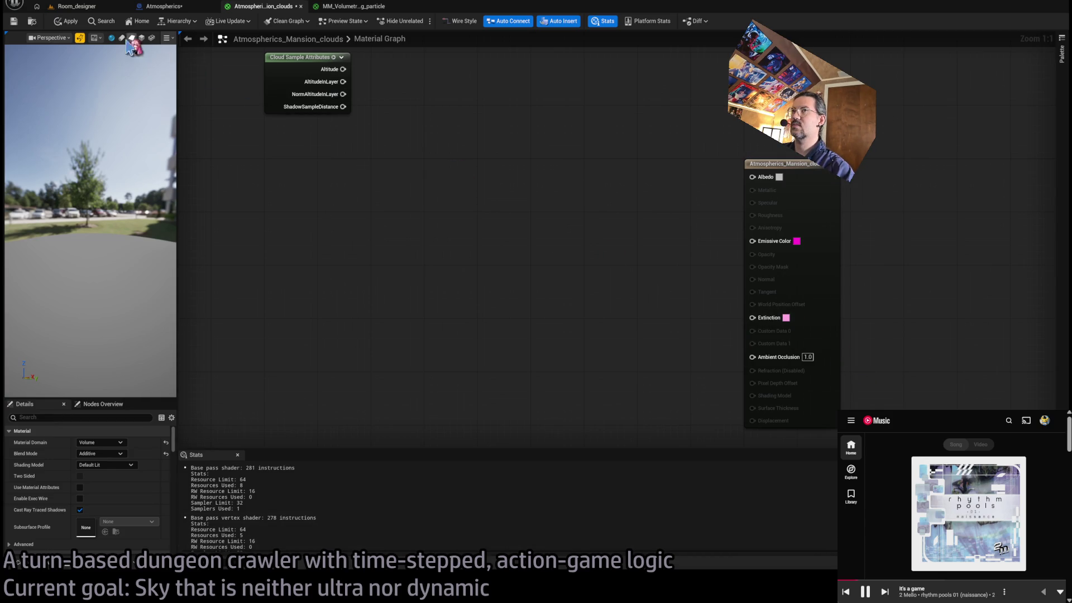
click(84, 7)
click(262, 6)
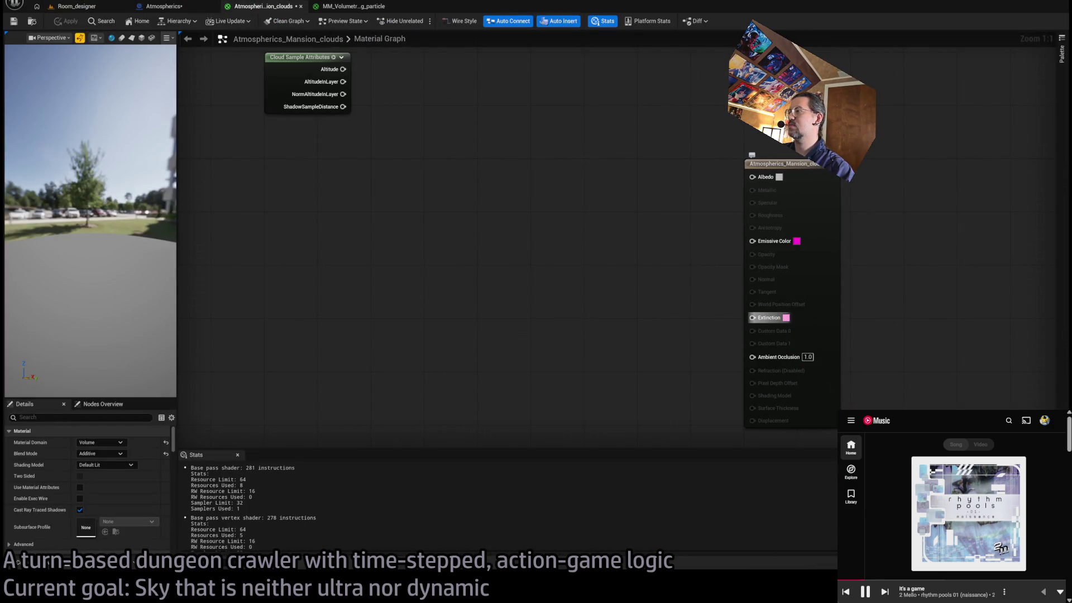
click(78, 6)
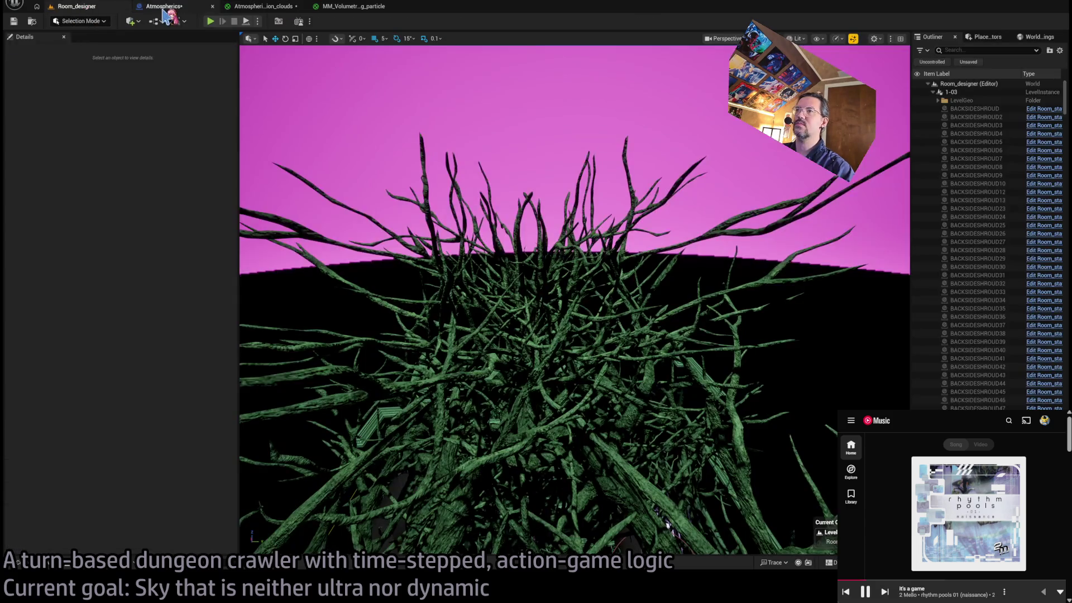
Compare the material against the level's vines and pink sky, pulling the camera back for more sky.
click(266, 12)
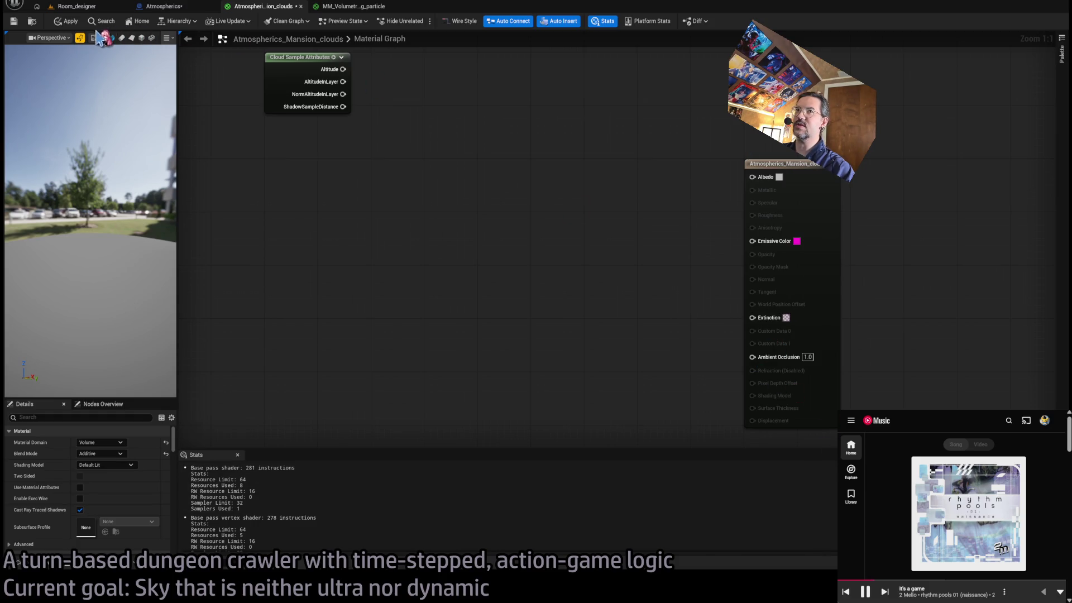
click(81, 7)
click(263, 7)
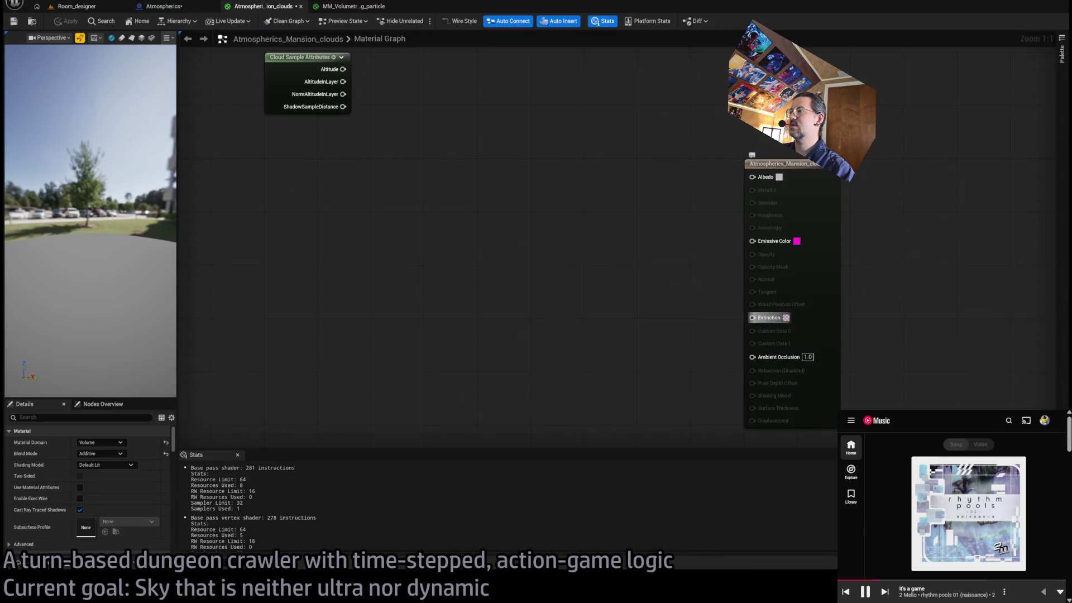
click(109, 9)
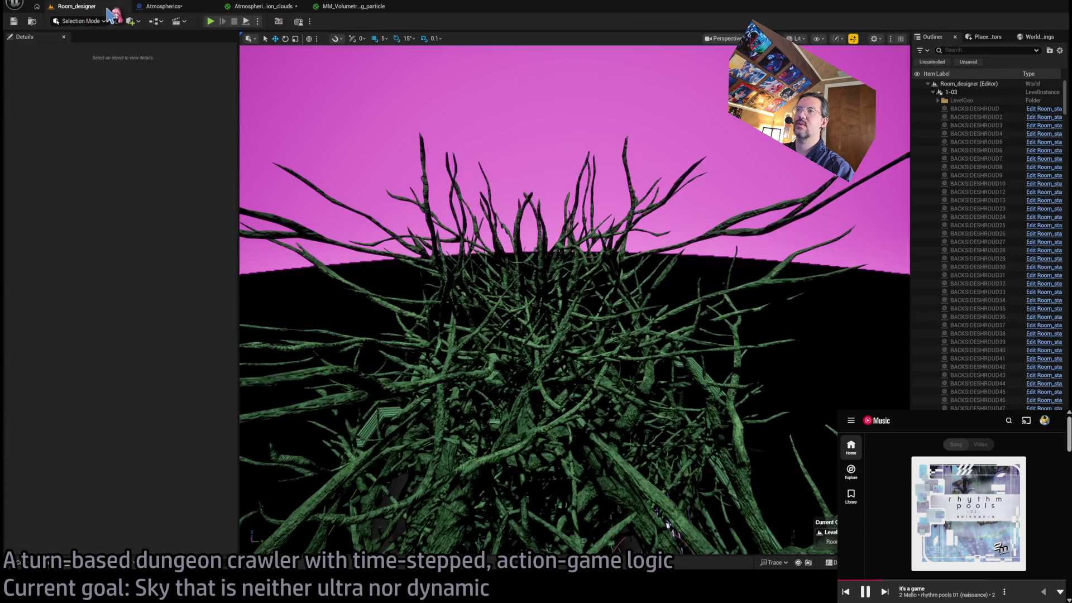
click(262, 6)
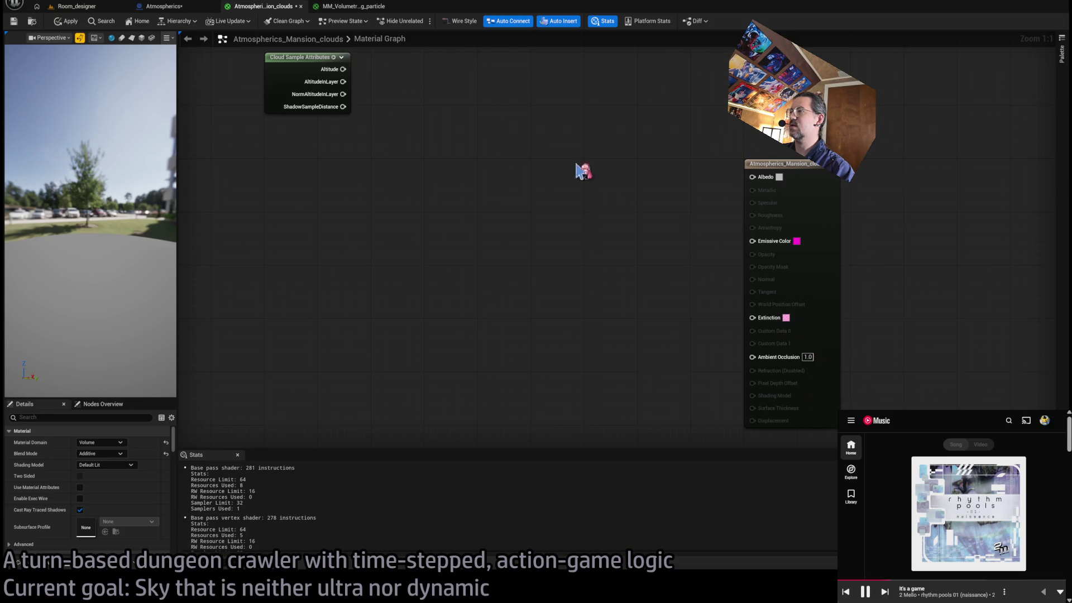
click(77, 6)
mouse_move(554, 227)
mouse_down()
mouse_move(554, 246)
mouse_move(536, 240)
mouse_move(555, 227)
mouse_up()
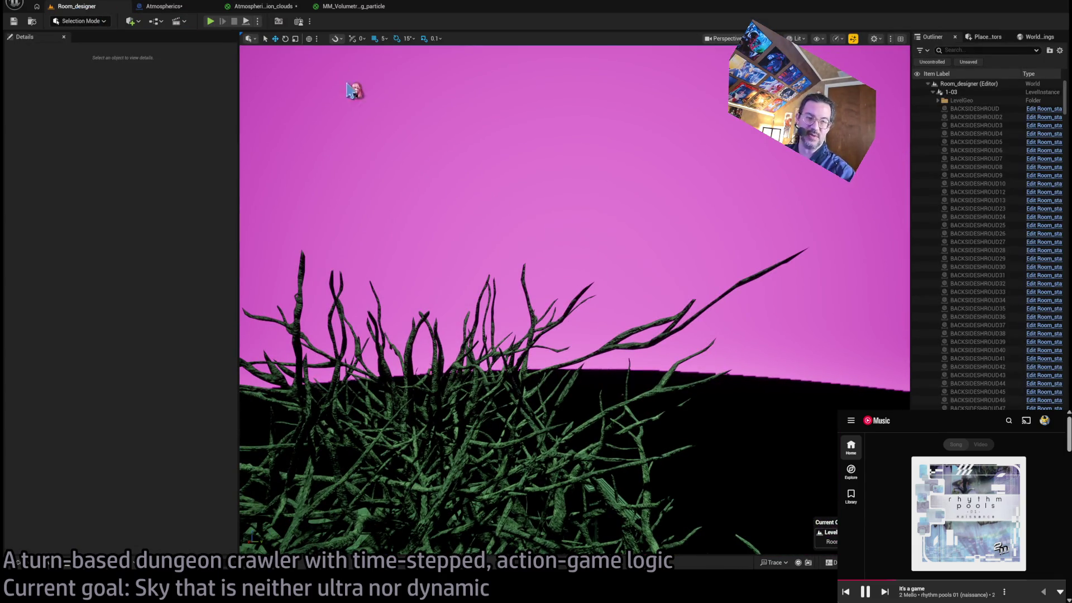
Lighten the Extinction constant, apply it, and confirm the sky behind the vines renders black.
click(274, 7)
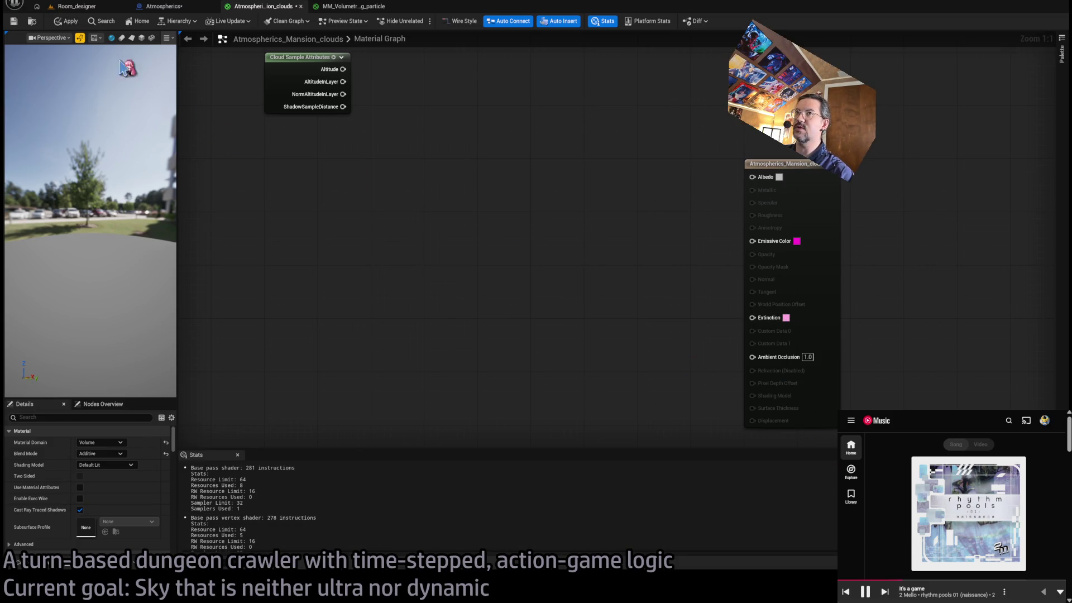
click(78, 7)
click(260, 6)
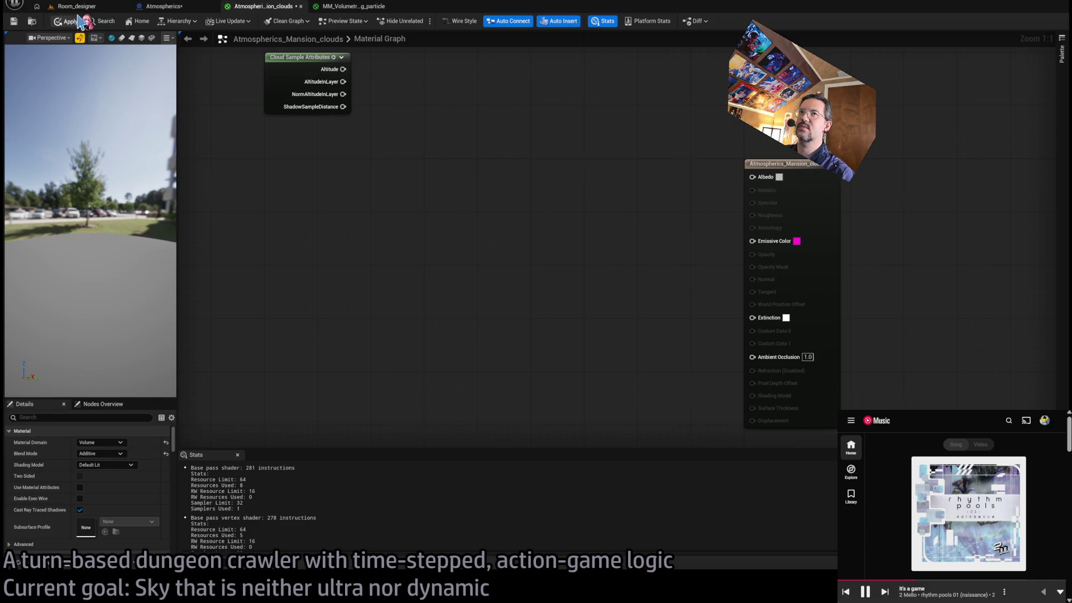
click(112, 6)
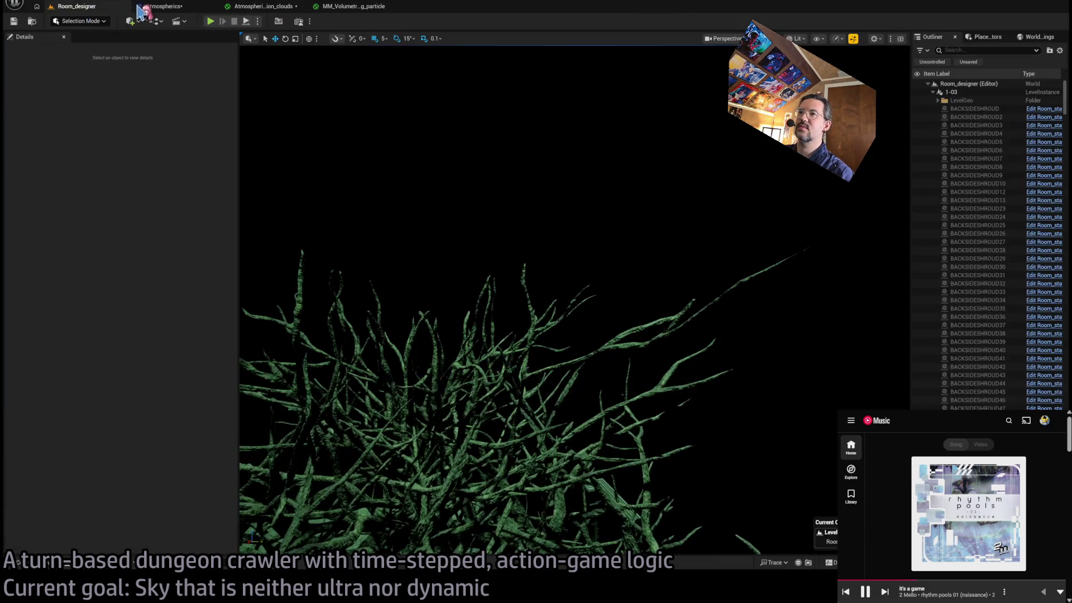
click(258, 8)
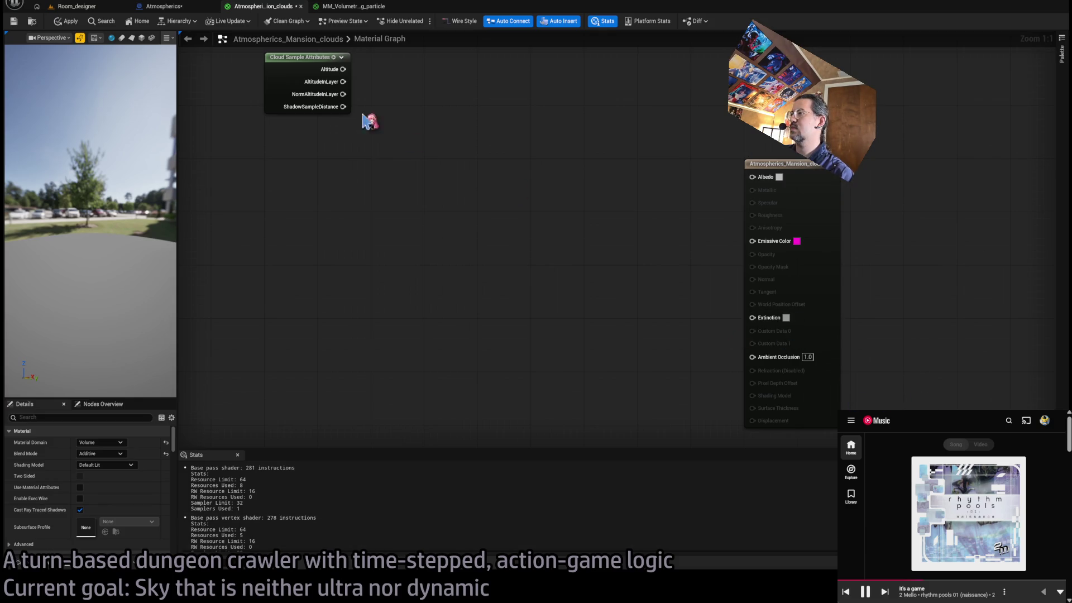
Apply a new Extinction shade and compare the sky in the Room_designer level.
click(79, 8)
click(258, 7)
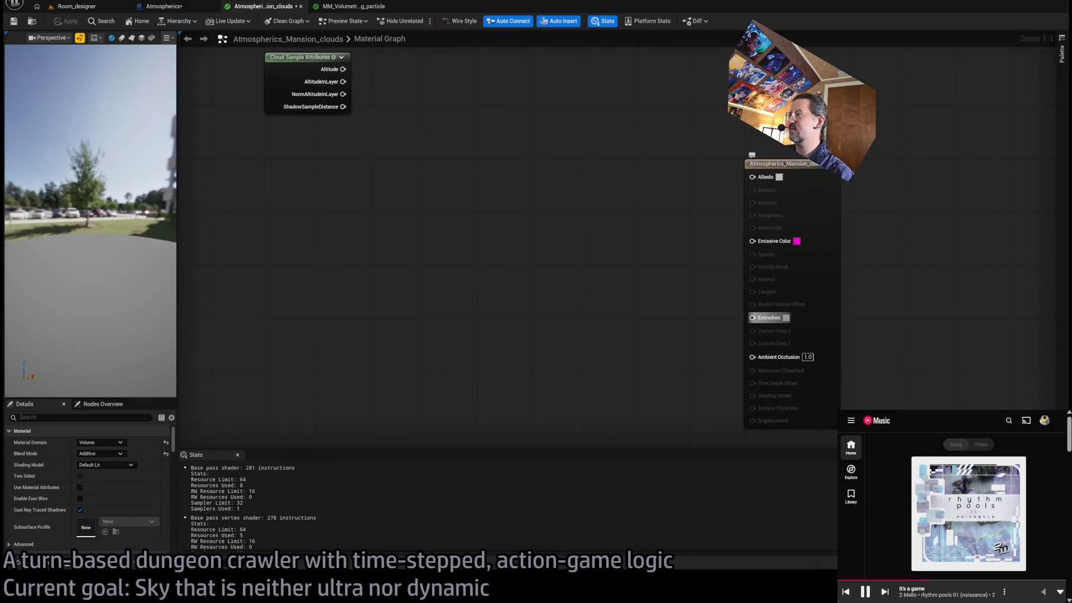
click(87, 8)
click(263, 8)
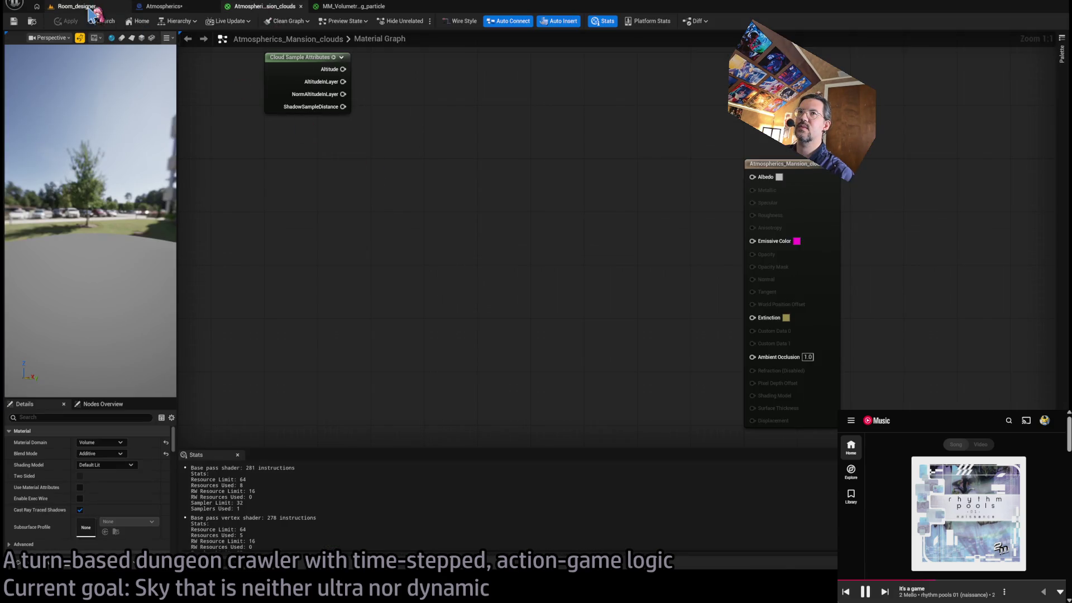
click(78, 8)
click(267, 8)
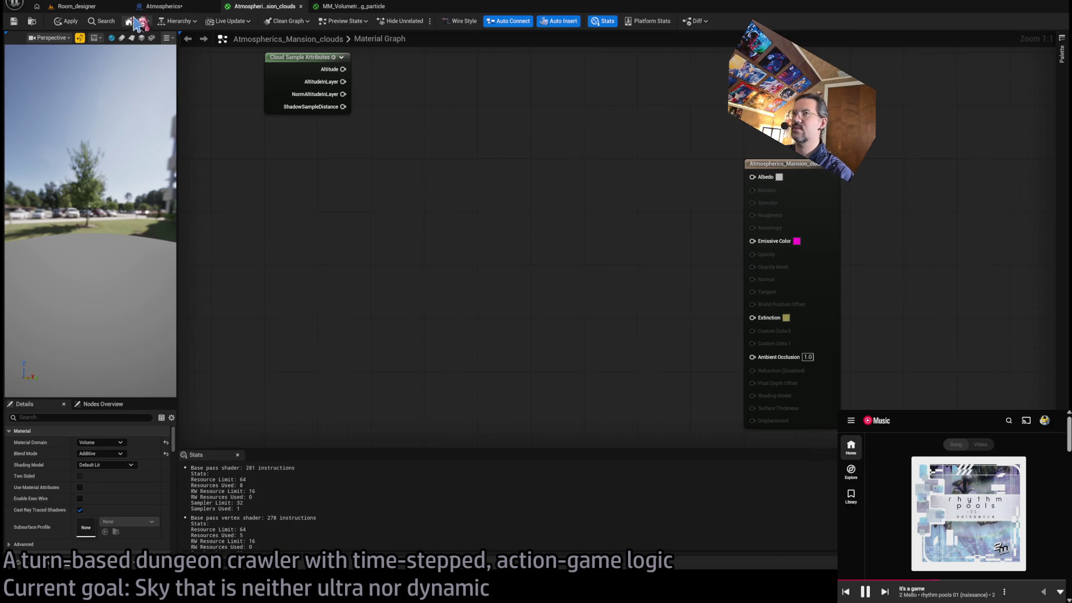
Try further Extinction shades, ending on white, tilting the level camera up to check the pink sky.
click(73, 6)
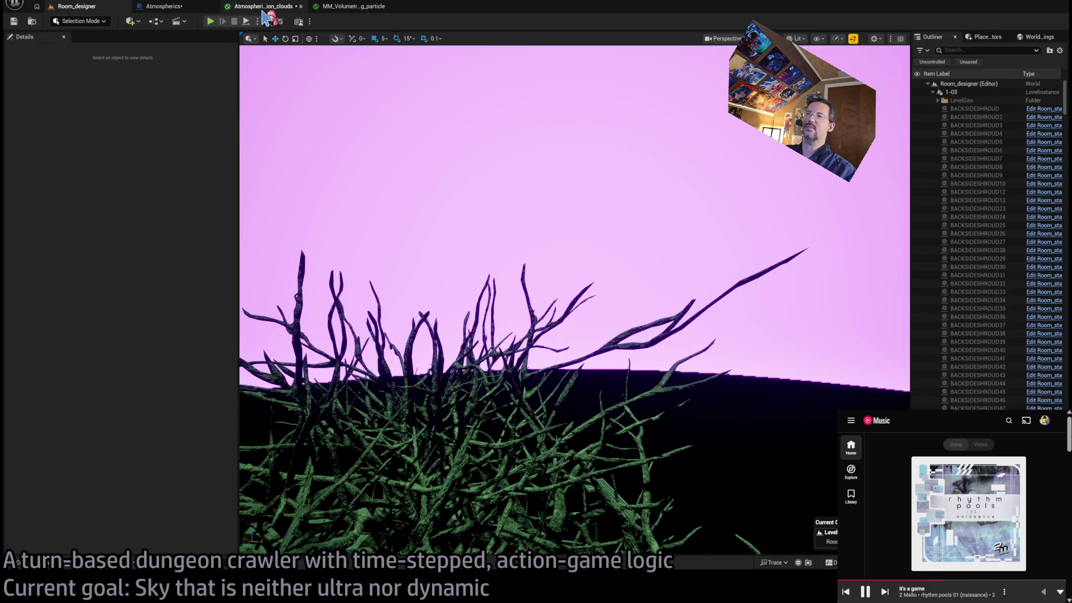
click(267, 8)
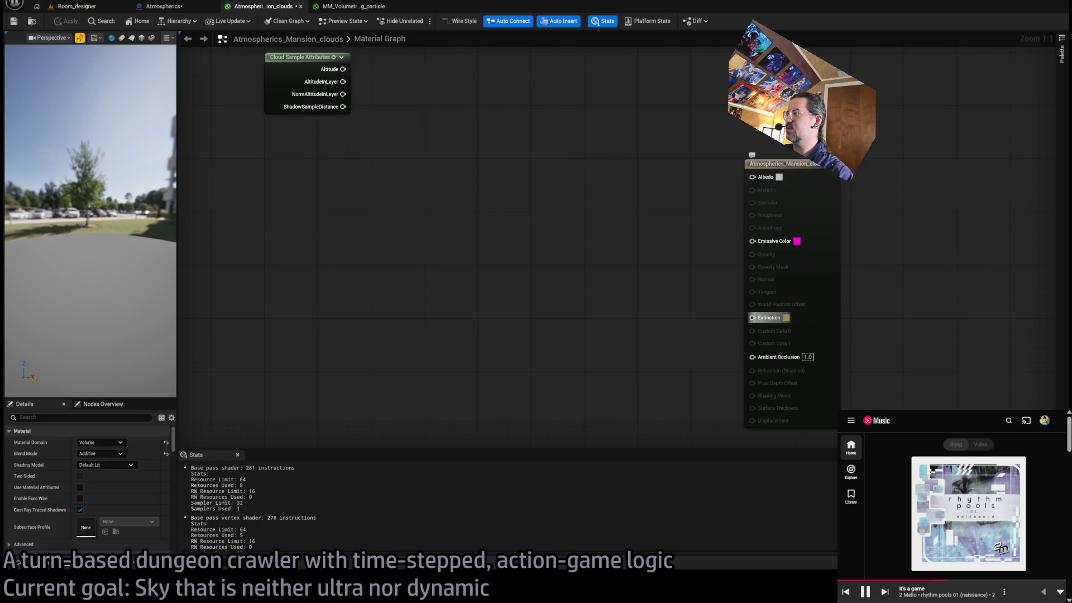
click(73, 6)
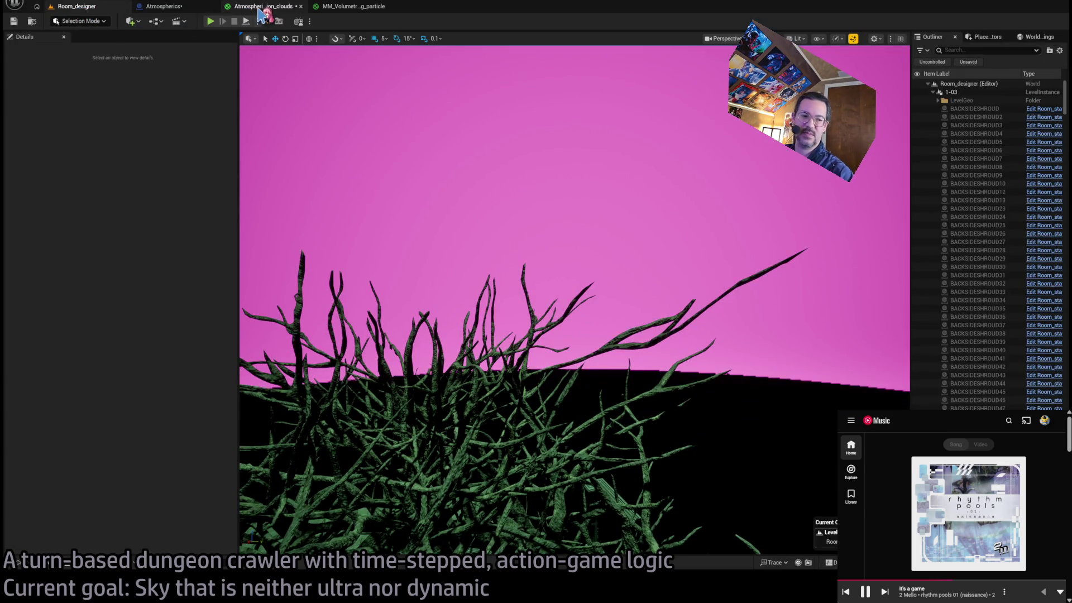
click(261, 7)
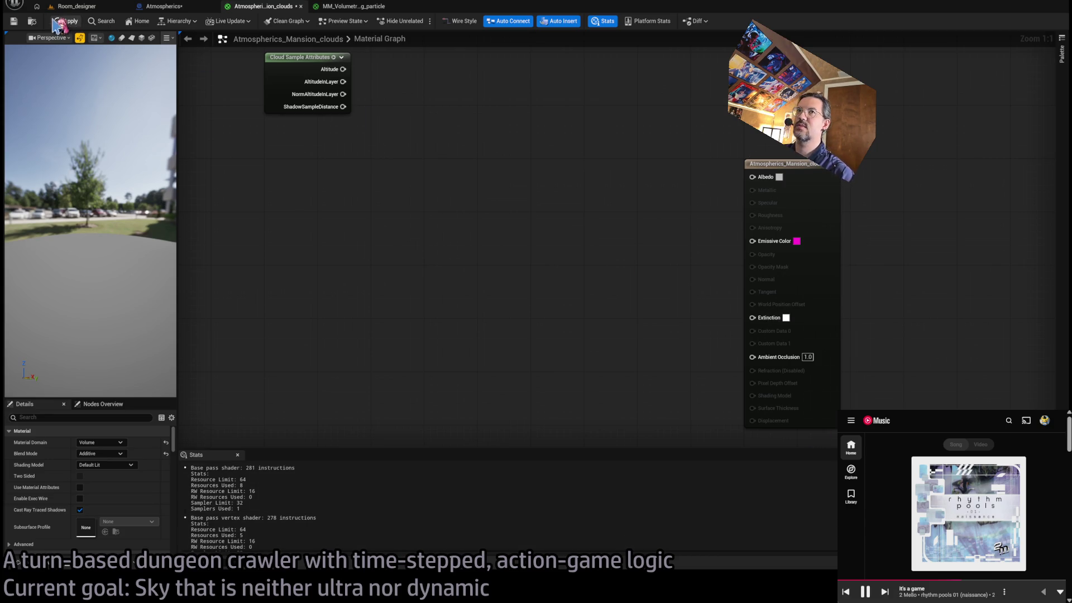
click(73, 6)
drag(313, 60, 313, 89)
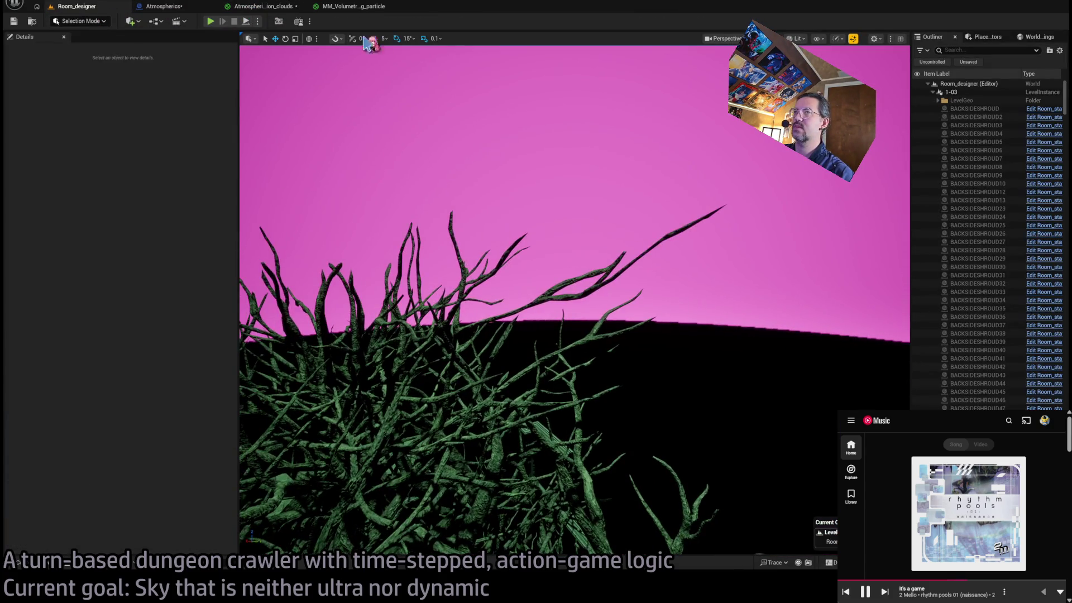
click(270, 7)
scroll(517, 249, up, 4)
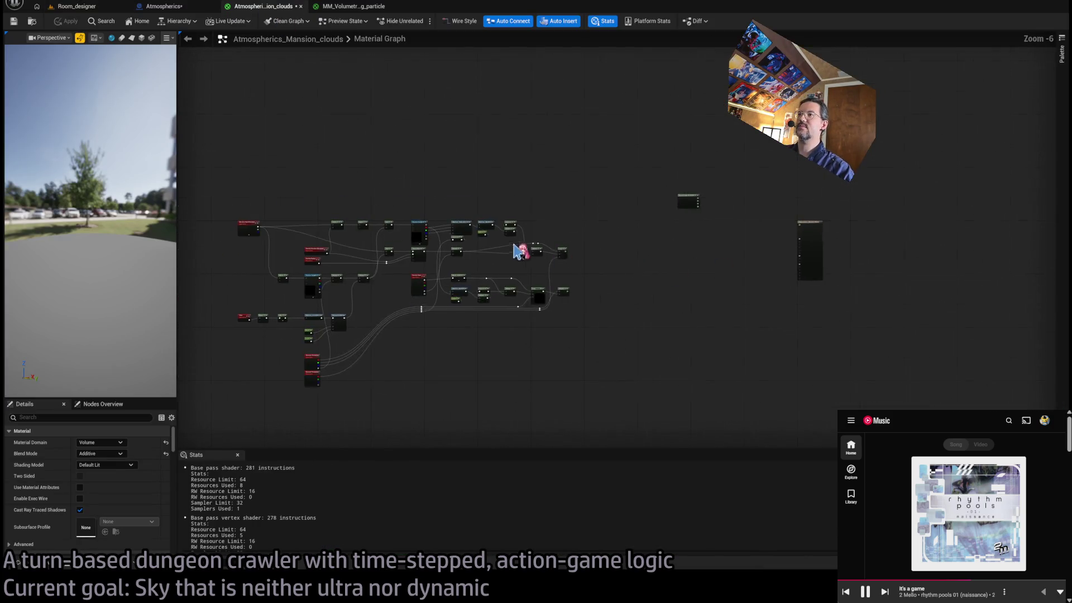
Zoom and pan the cloud material graph to bring its left-hand particle input nodes into view.
drag(347, 161, 350, 216)
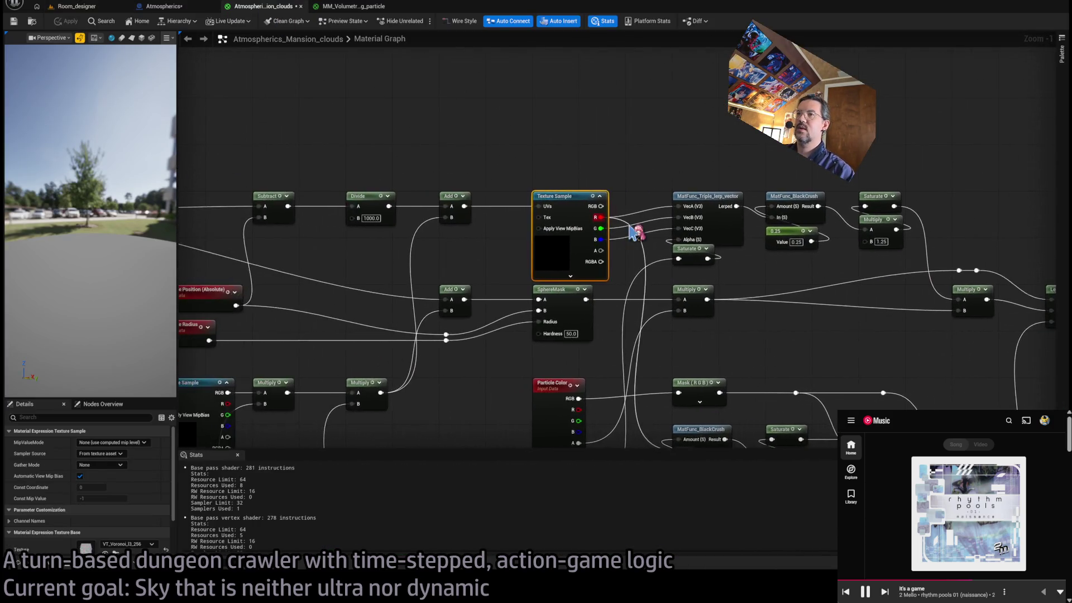
scroll(633, 227, down, 3)
scroll(569, 320, up, 2)
scroll(536, 306, up, 2)
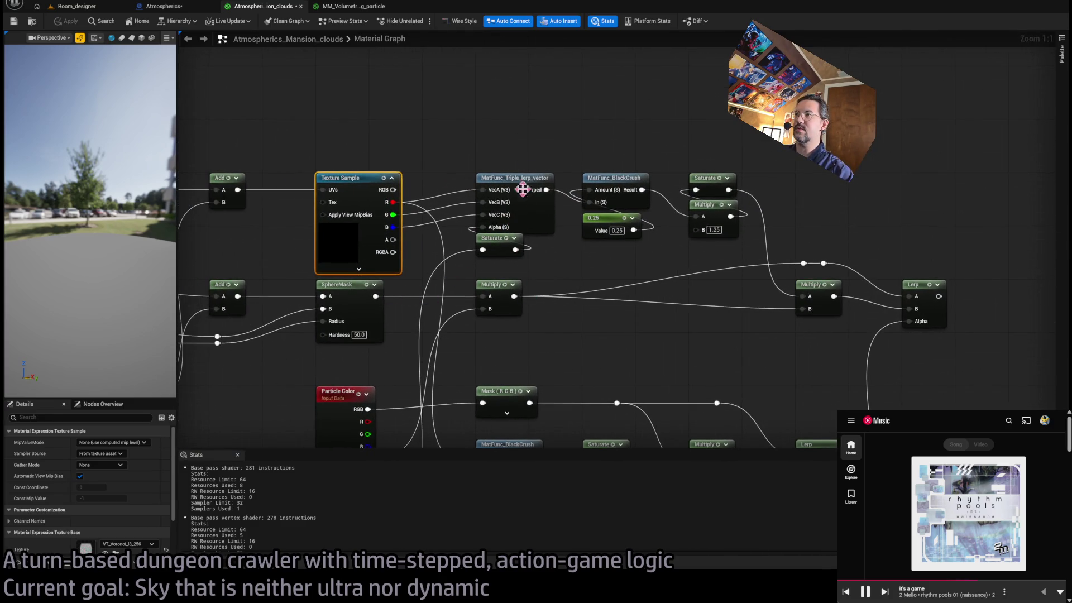
drag(650, 275, 480, 274)
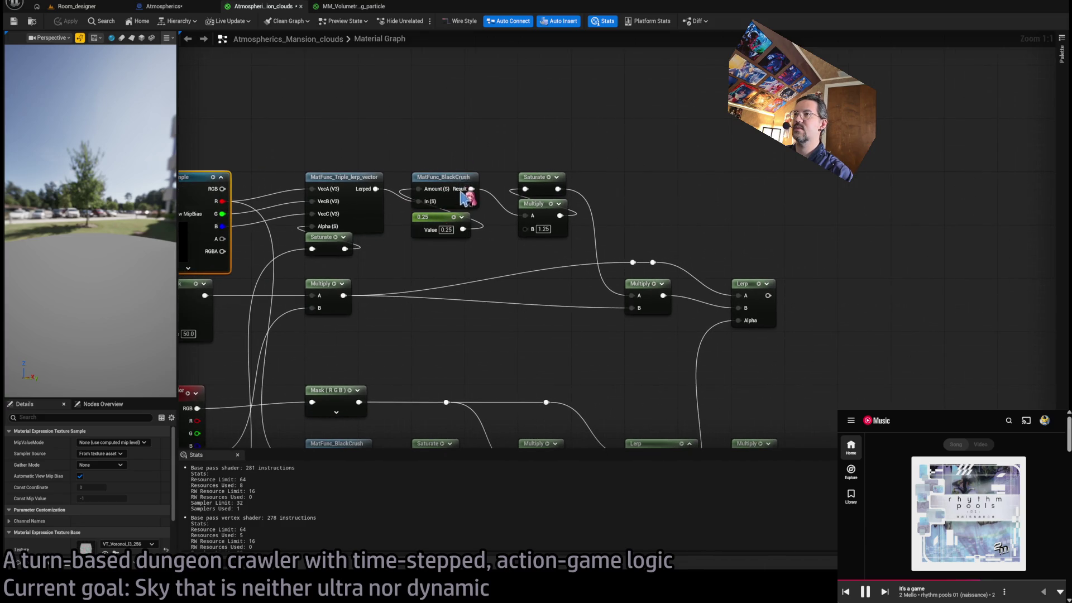
scroll(497, 199, down, 4)
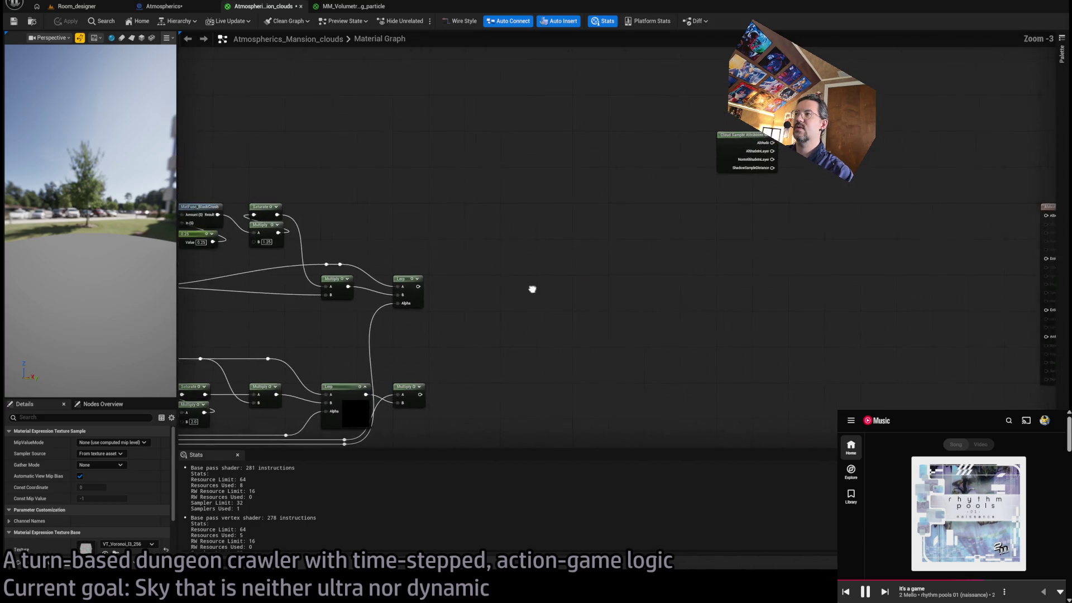
drag(532, 289, 946, 283)
drag(533, 266, 838, 263)
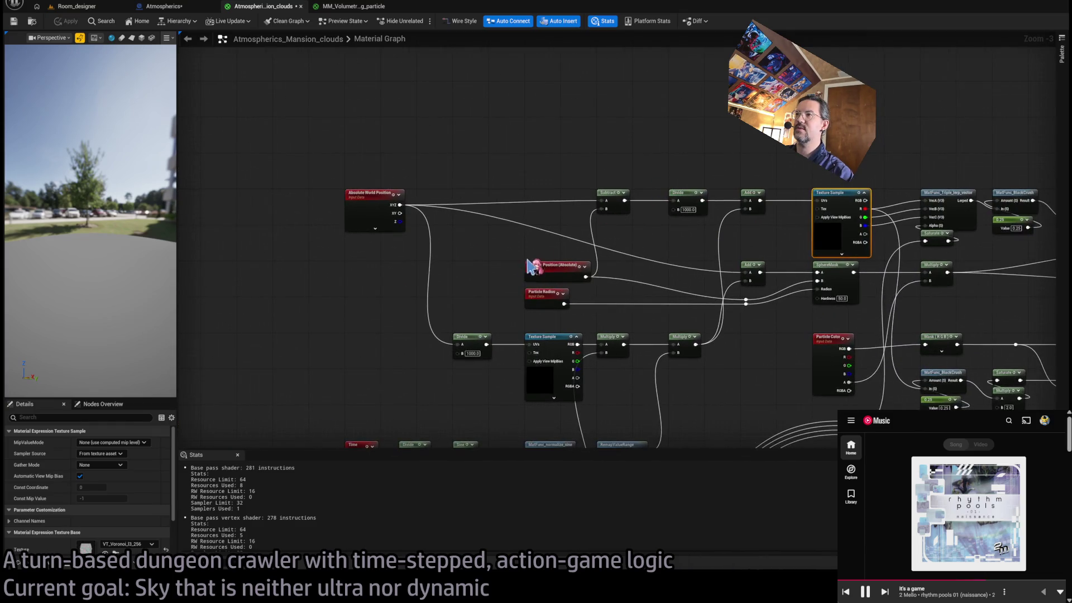
Select Particle Radius together with Particle Position (Absolute) and delete them.
click(541, 292)
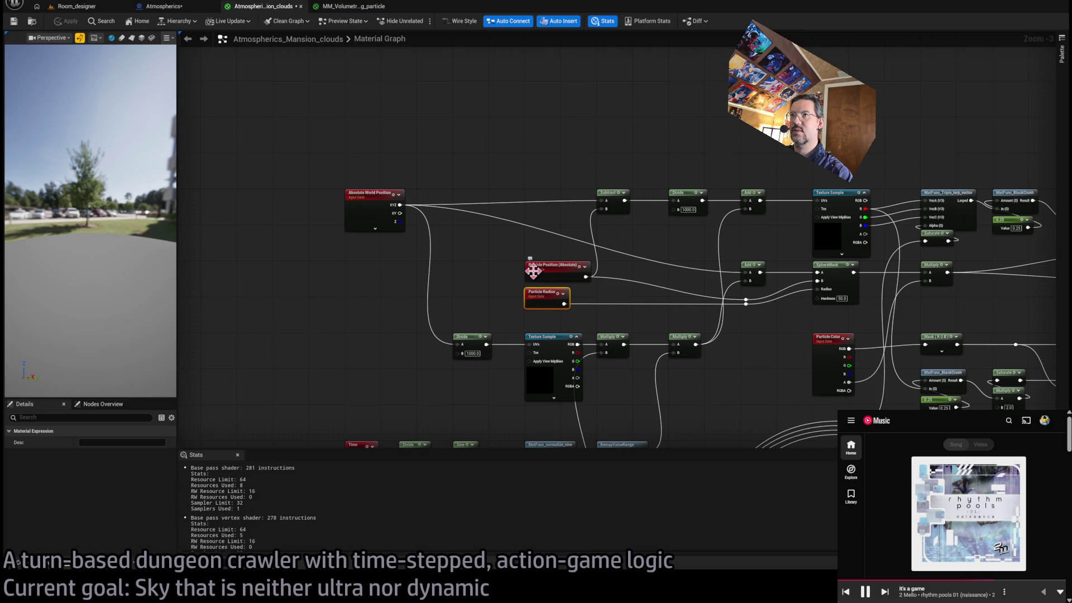
click(489, 301)
click(537, 296)
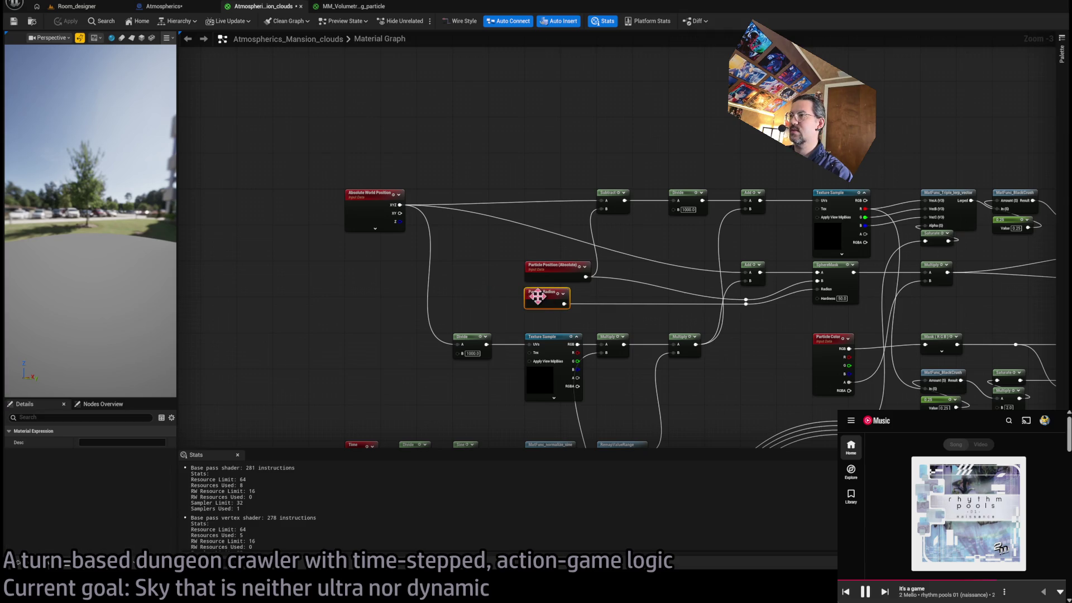
click(524, 316)
click(545, 304)
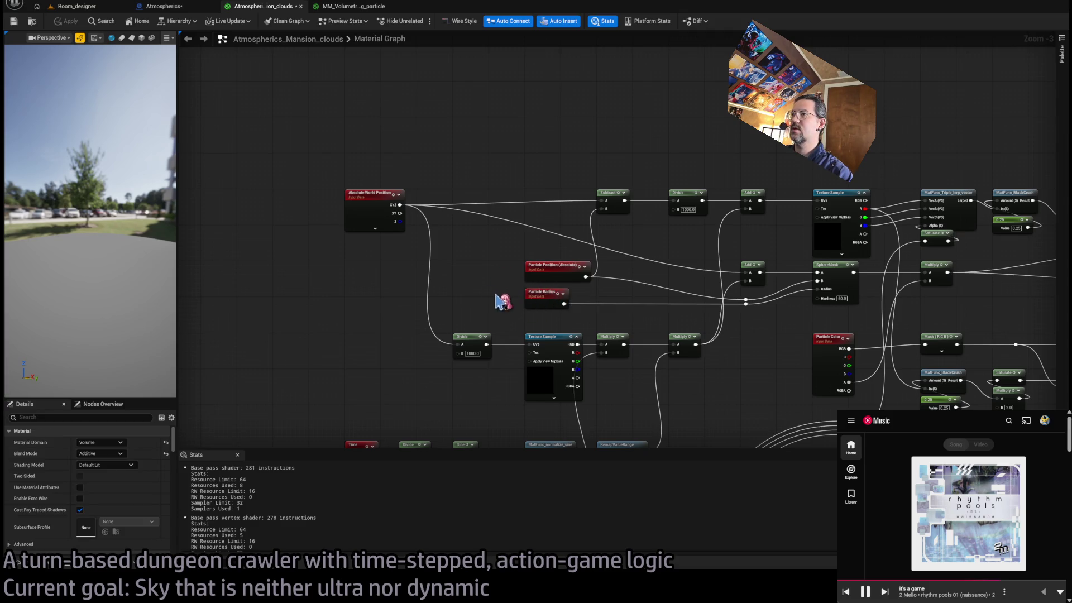
scroll(514, 311, right, 3)
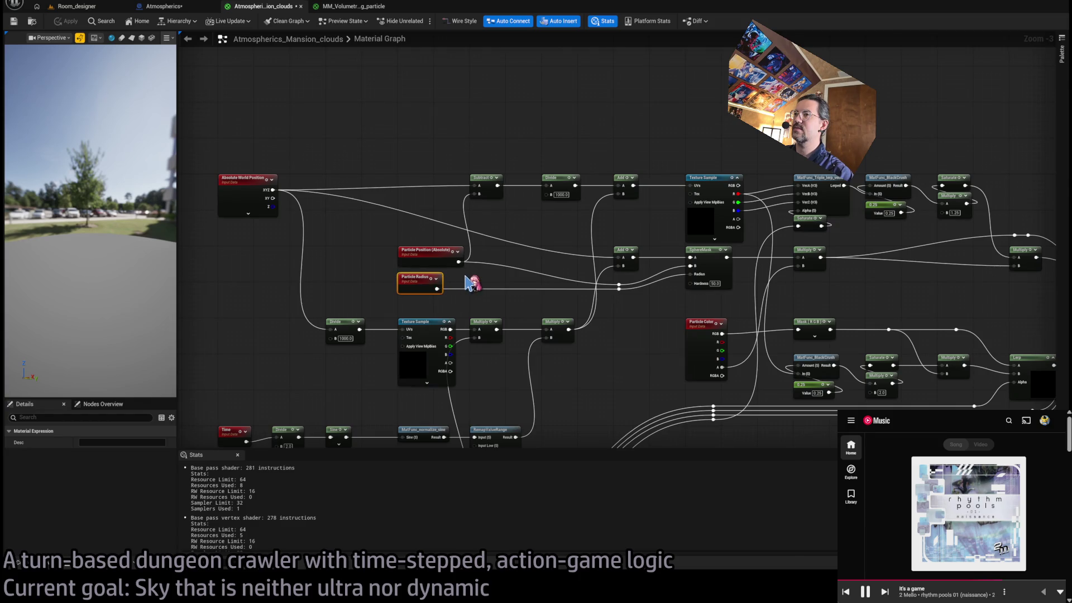
drag(358, 254, 491, 292)
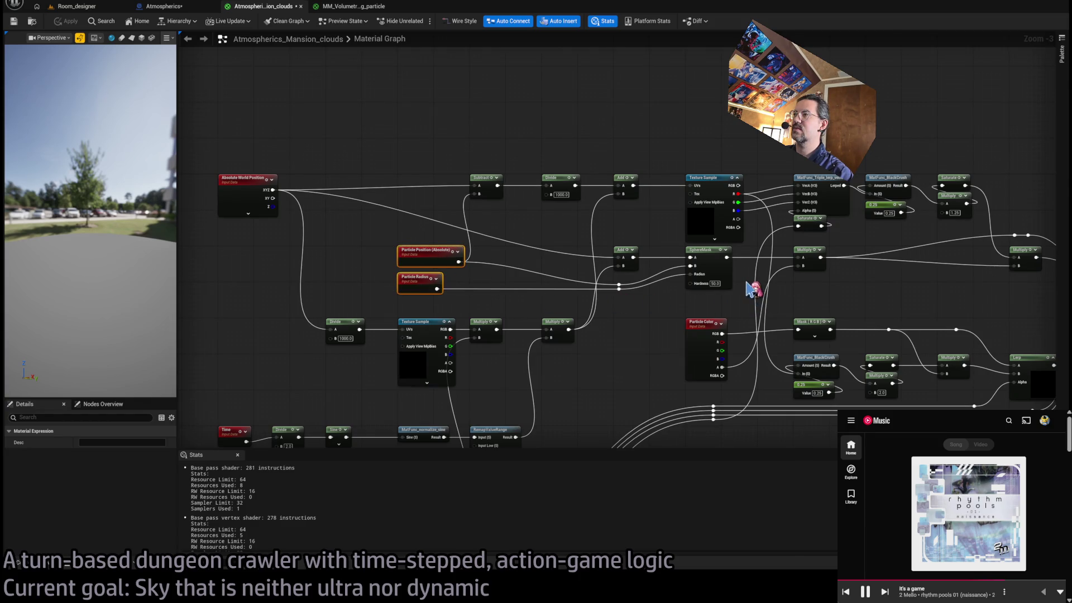
key(Delete)
Delete the SphereMask and its reroute points, then pan over to the Cloud Sample Attributes node.
drag(646, 311, 675, 292)
key(Delete)
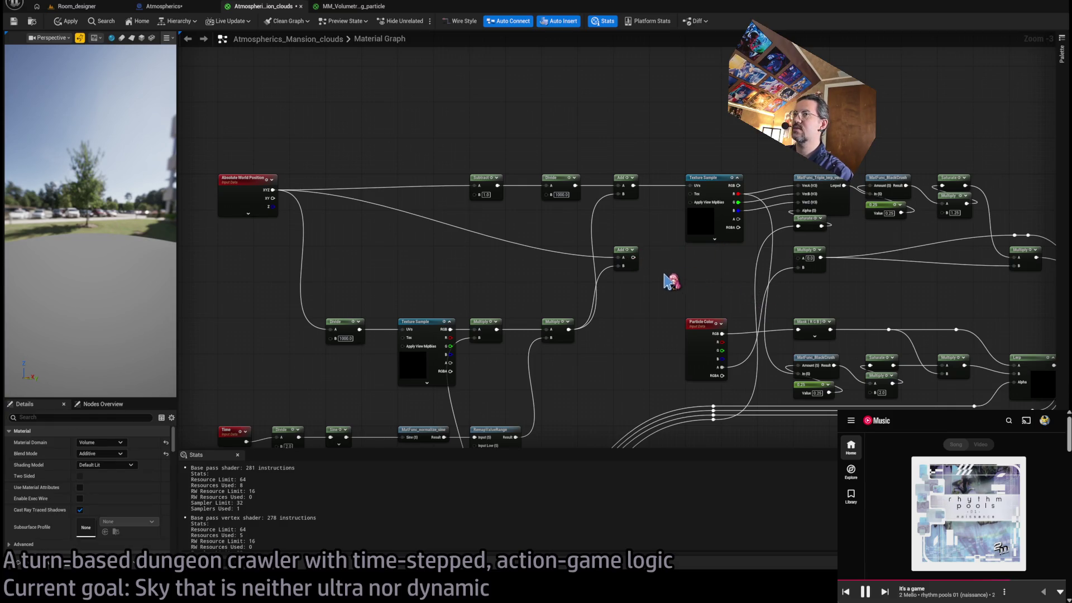
mouse_move(670, 280)
mouse_down()
mouse_move(606, 146)
mouse_move(550, 289)
mouse_up()
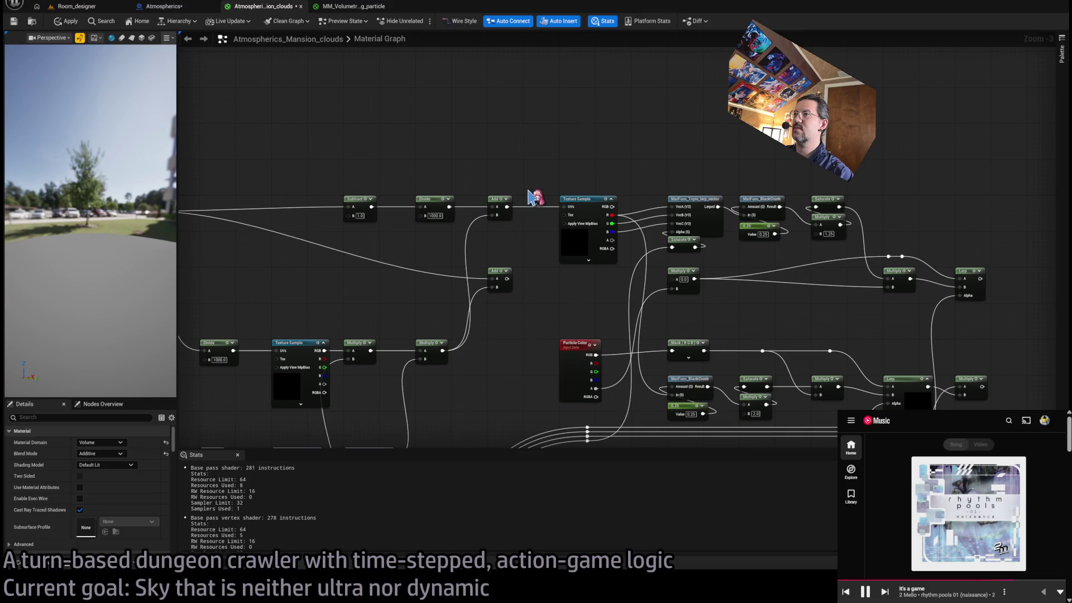
drag(506, 207, 579, 216)
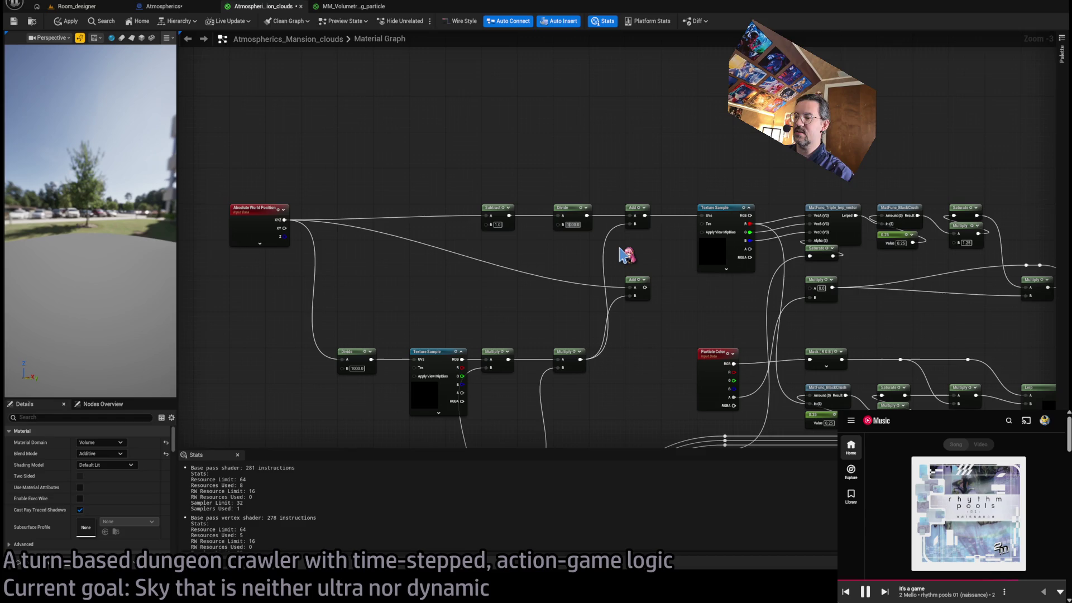
text(00)
drag(625, 255, 544, 234)
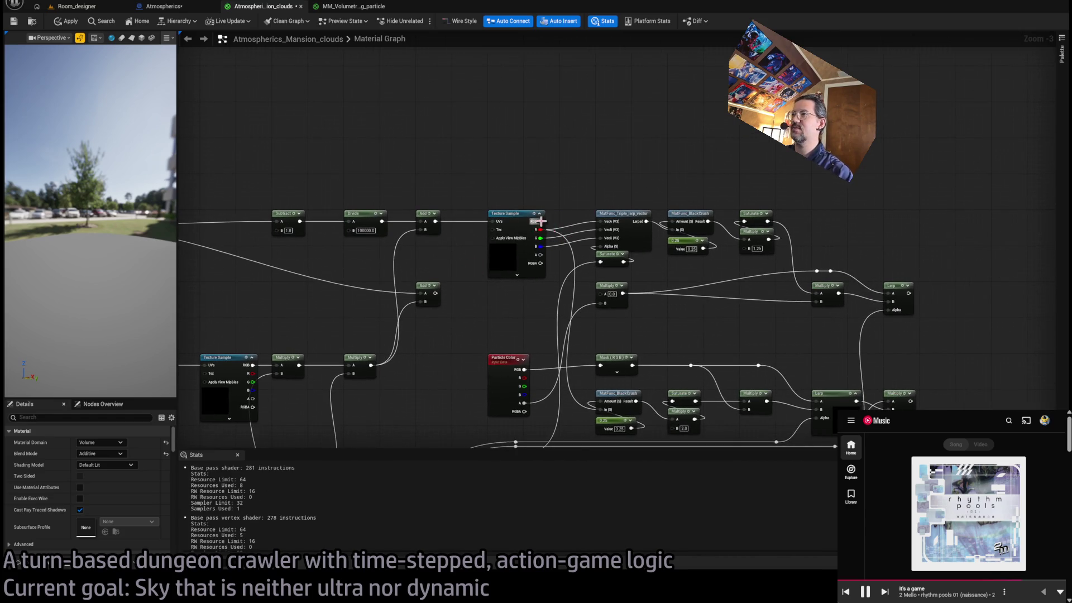
drag(692, 252, 619, 258)
drag(758, 273, 600, 259)
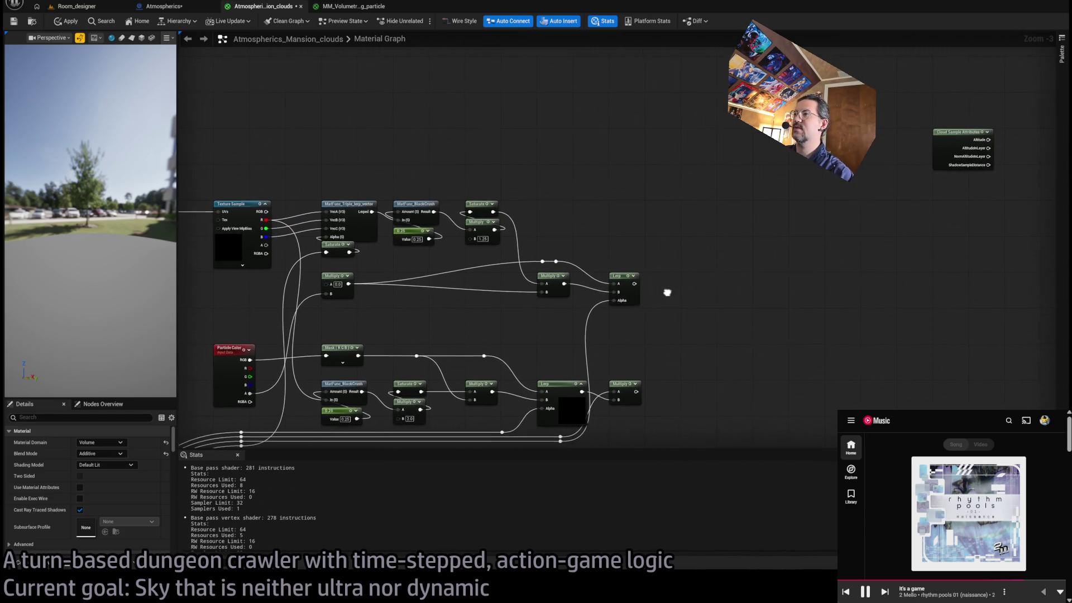
mouse_move(668, 292)
mouse_down()
mouse_move(597, 258)
mouse_move(608, 237)
mouse_up()
mouse_move(642, 271)
mouse_down()
mouse_move(694, 304)
mouse_move(821, 184)
mouse_move(782, 259)
mouse_move(370, 363)
mouse_move(518, 407)
mouse_move(566, 441)
mouse_move(398, 329)
mouse_up()
Shift the four reroute knots and delete the Multiply and Lerp nodes plus leftover reroute.
mouse_move(360, 295)
mouse_down()
mouse_move(424, 332)
mouse_move(723, 313)
mouse_up()
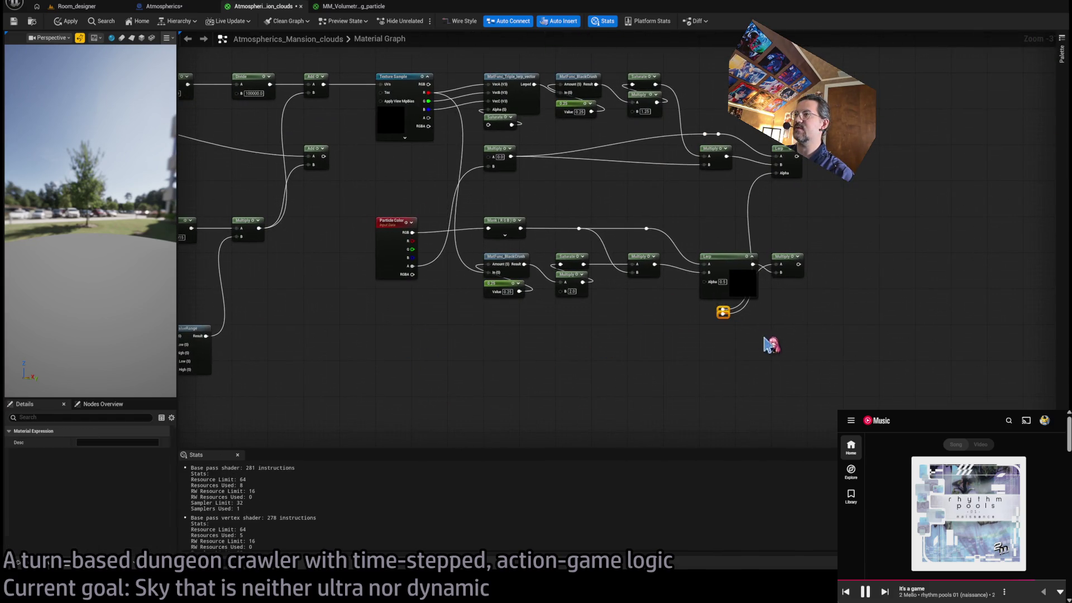
drag(639, 316, 596, 397)
click(469, 245)
key(Delete)
drag(765, 209, 642, 260)
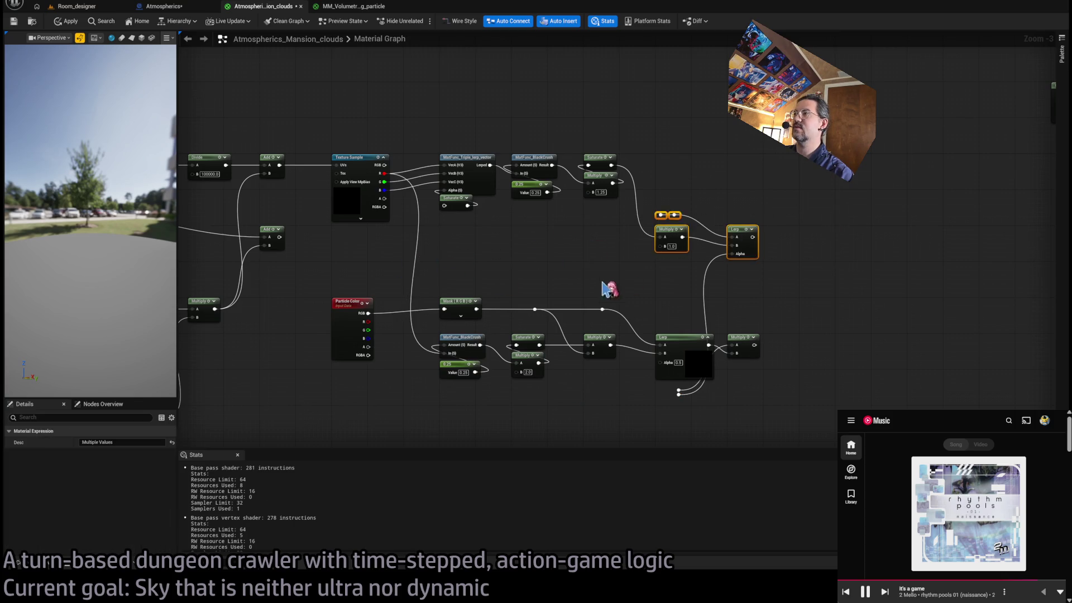
key(Delete)
drag(645, 413, 803, 334)
key(Delete)
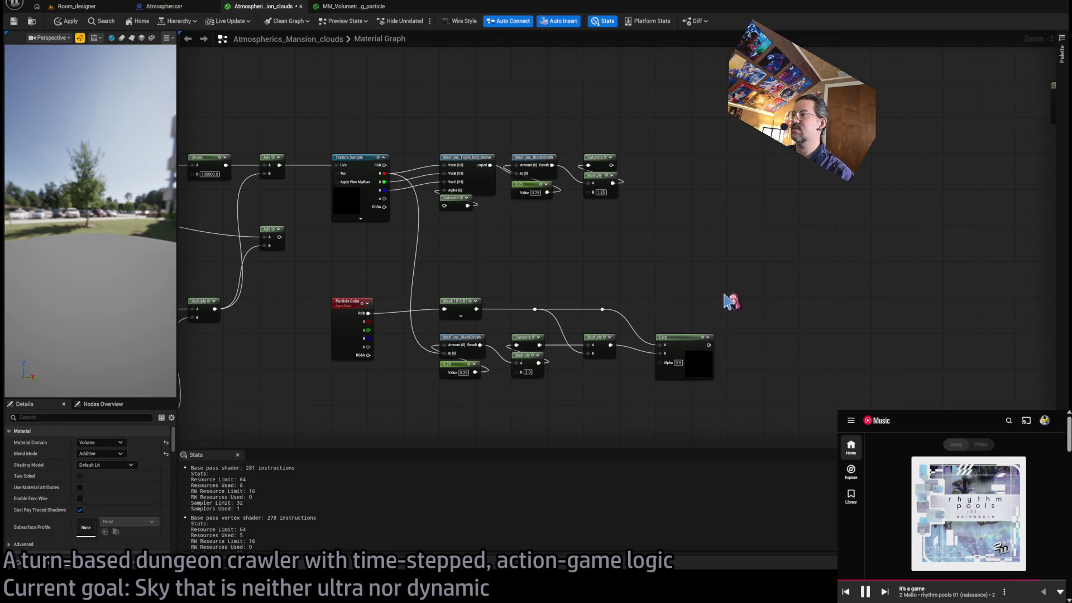
Wire the upper Saturate output into Extinction and apply the material.
mouse_move(730, 304)
mouse_down()
mouse_move(593, 201)
mouse_move(582, 223)
mouse_up()
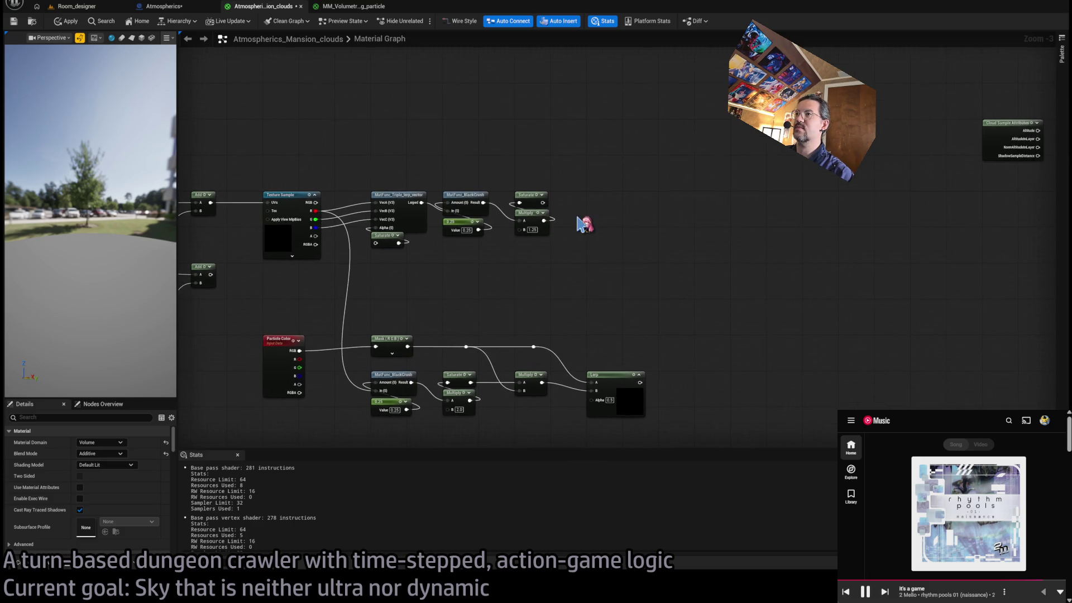
scroll(558, 220, down, 1)
mouse_move(469, 205)
mouse_down()
mouse_move(1034, 239)
mouse_move(974, 287)
mouse_move(959, 277)
mouse_up()
click(67, 21)
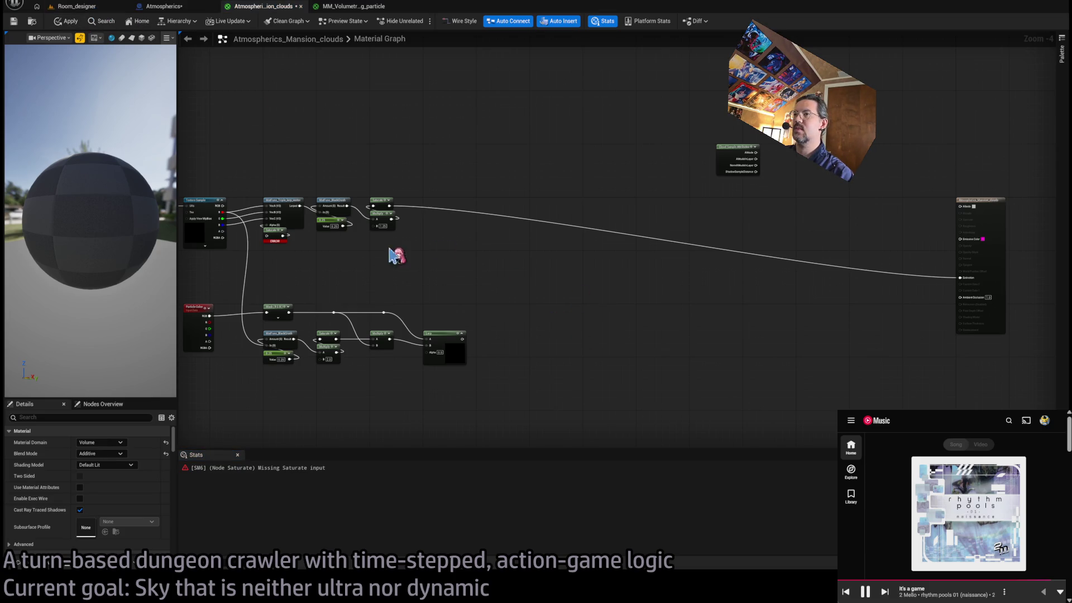
Feed the Texture Sample's A channel into the errored Saturate input.
scroll(396, 255, up, 3)
scroll(508, 268, up, 2)
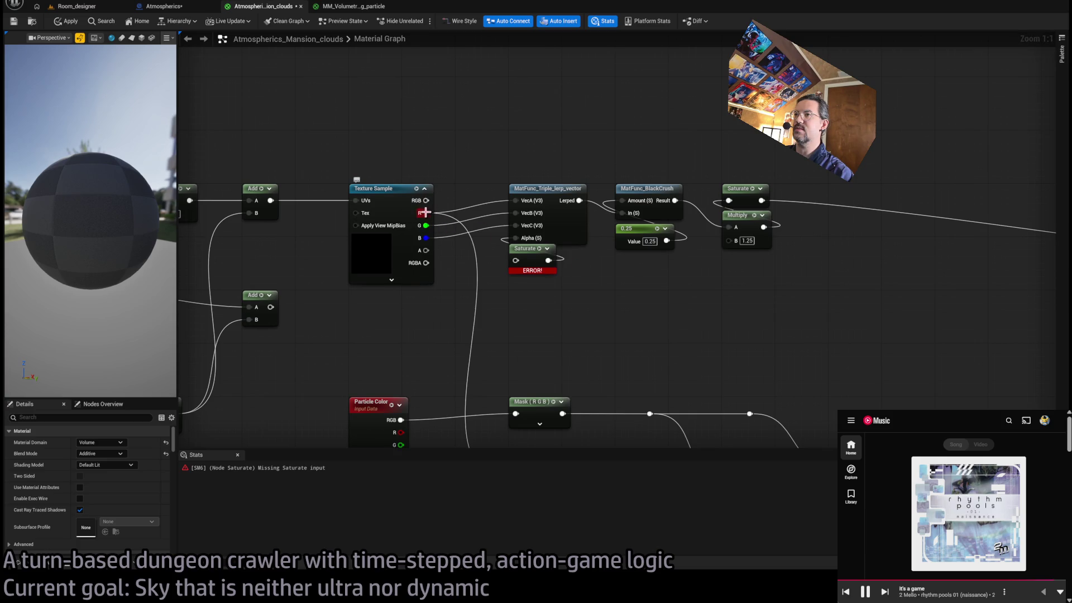
drag(426, 250, 515, 260)
scroll(612, 352, down, 2)
After checking the level, pull the wire off the Extinction pin to disconnect it.
click(96, 7)
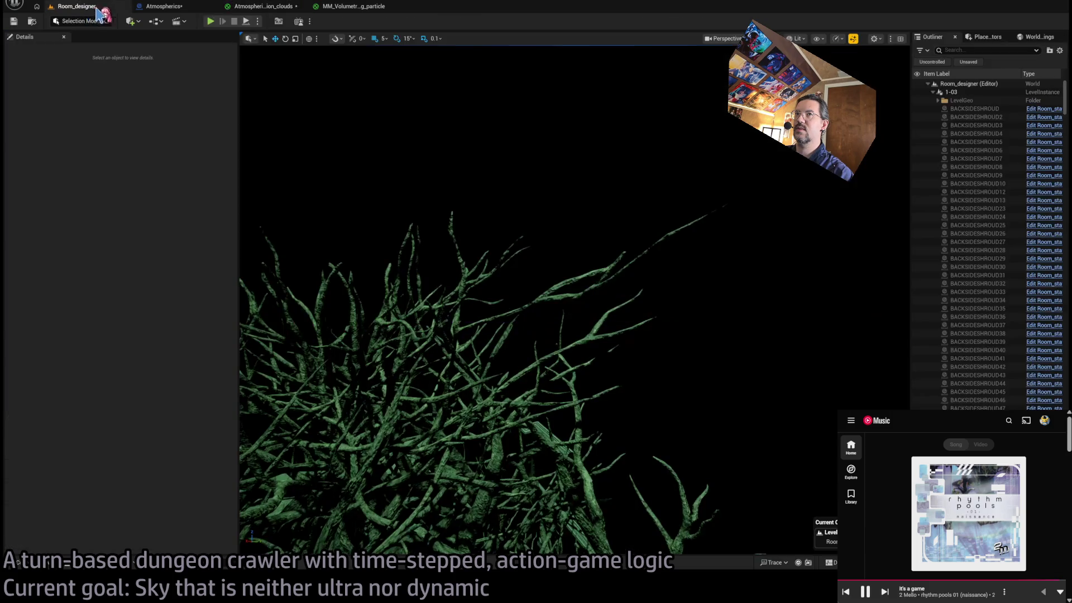
click(249, 6)
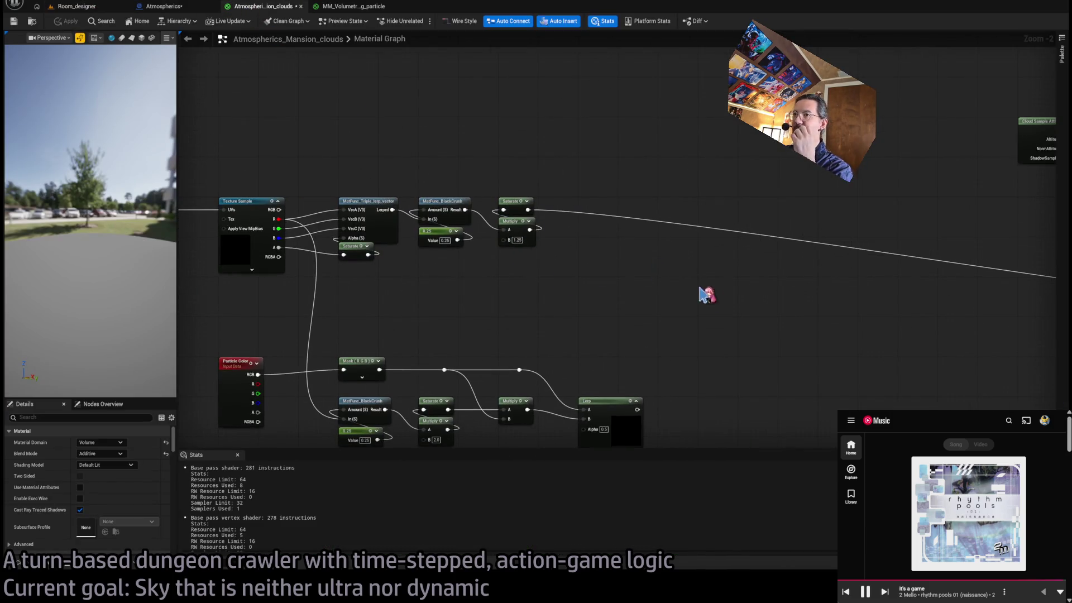
scroll(778, 311, down, 2)
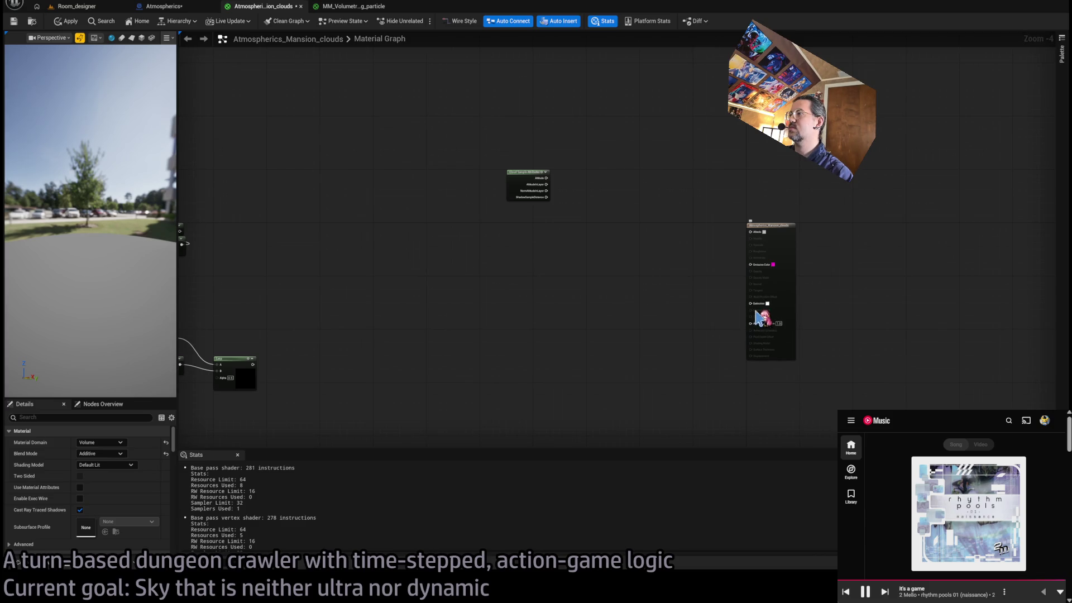
drag(750, 303, 569, 317)
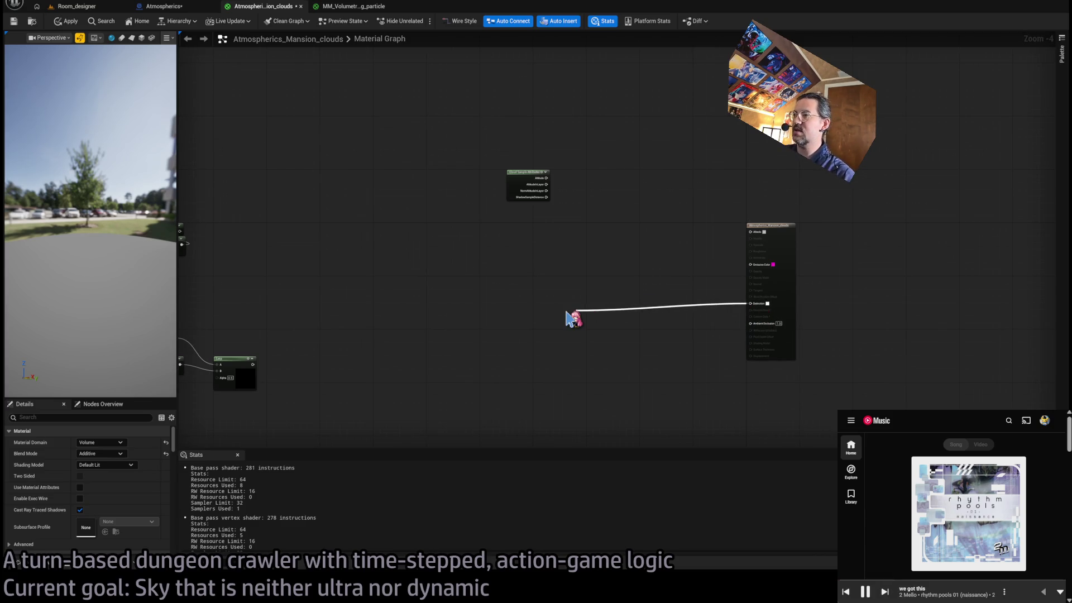
drag(631, 329, 594, 268)
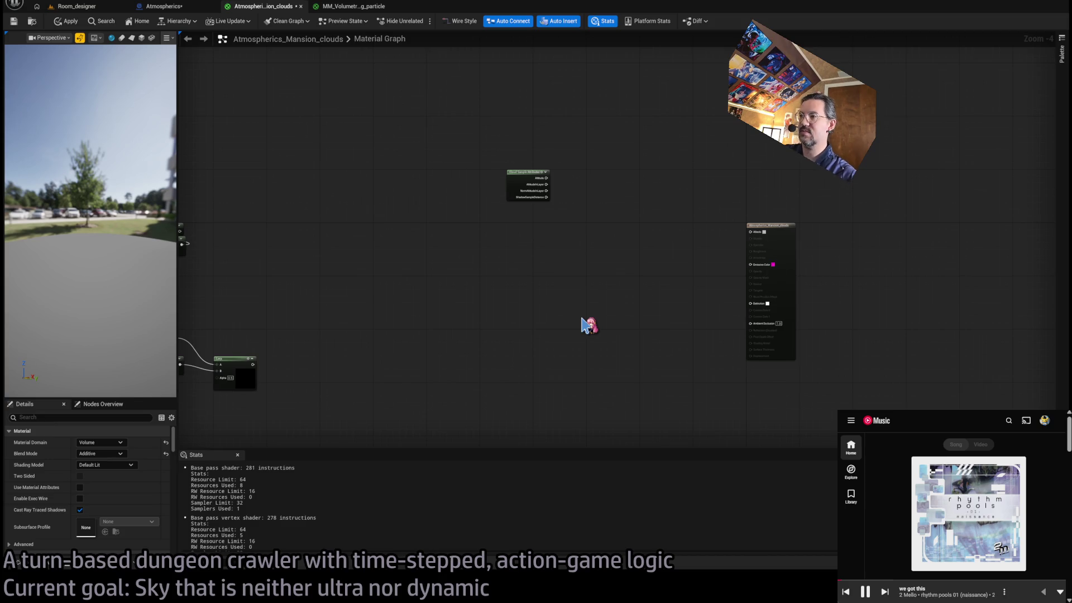
Add a Make Vector4 node wired into Extinction beside the output, then check the level.
key(ctrl+v)
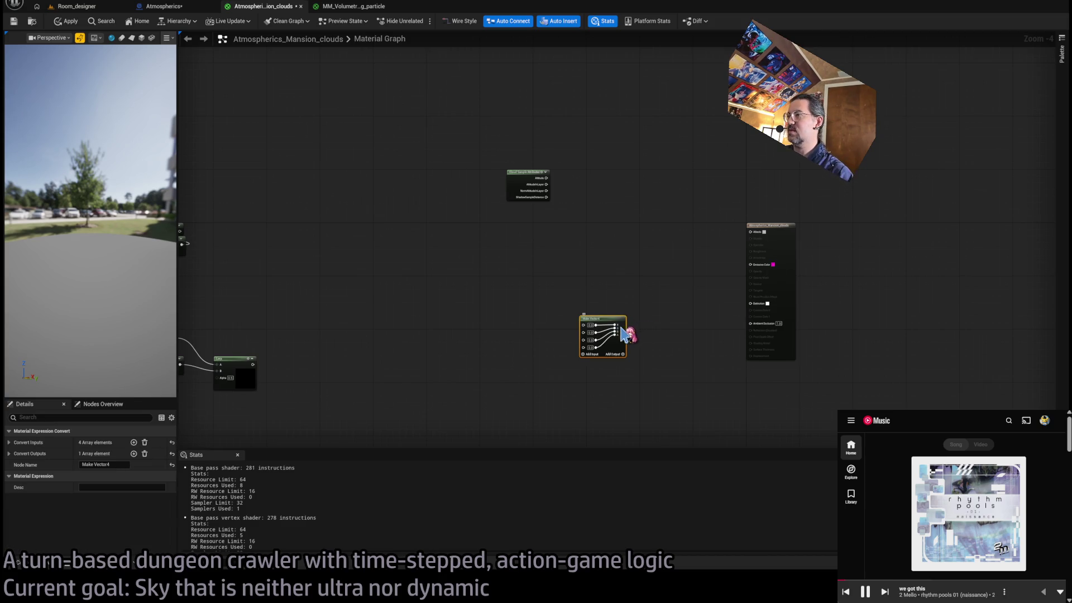
drag(622, 329, 750, 303)
mouse_move(603, 327)
mouse_down()
mouse_move(627, 294)
mouse_move(613, 287)
mouse_up()
drag(479, 287, 809, 304)
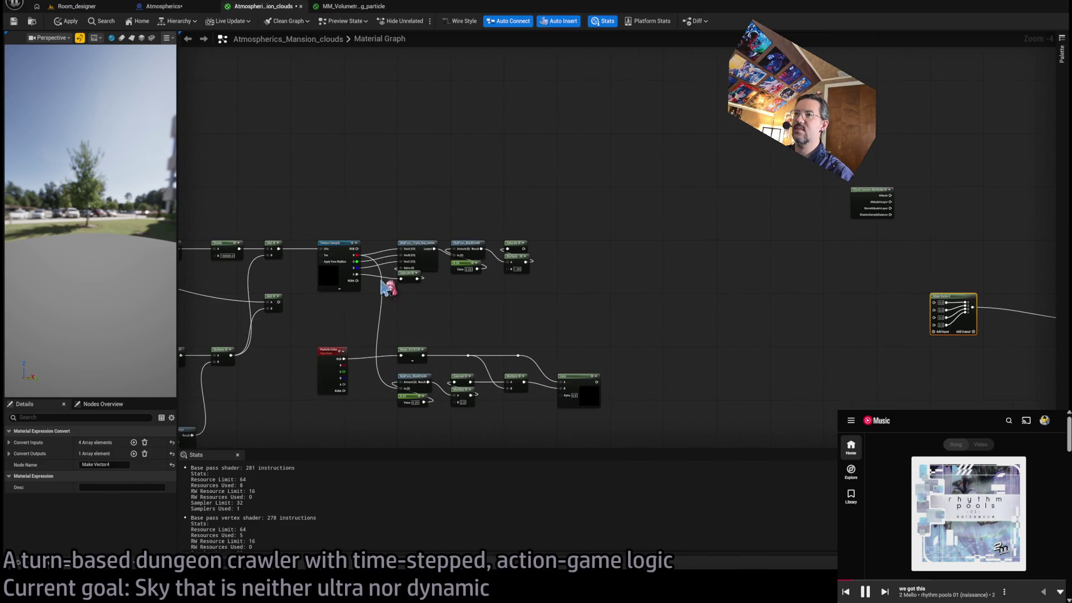
mouse_move(527, 271)
mouse_down()
mouse_move(491, 254)
mouse_move(897, 329)
mouse_up()
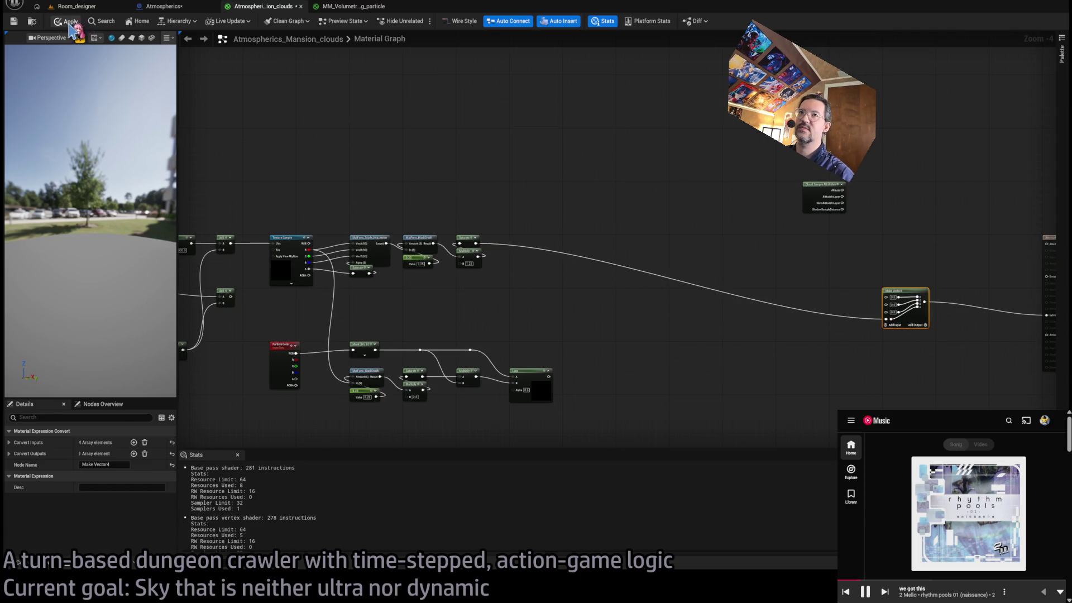
click(76, 6)
click(288, 8)
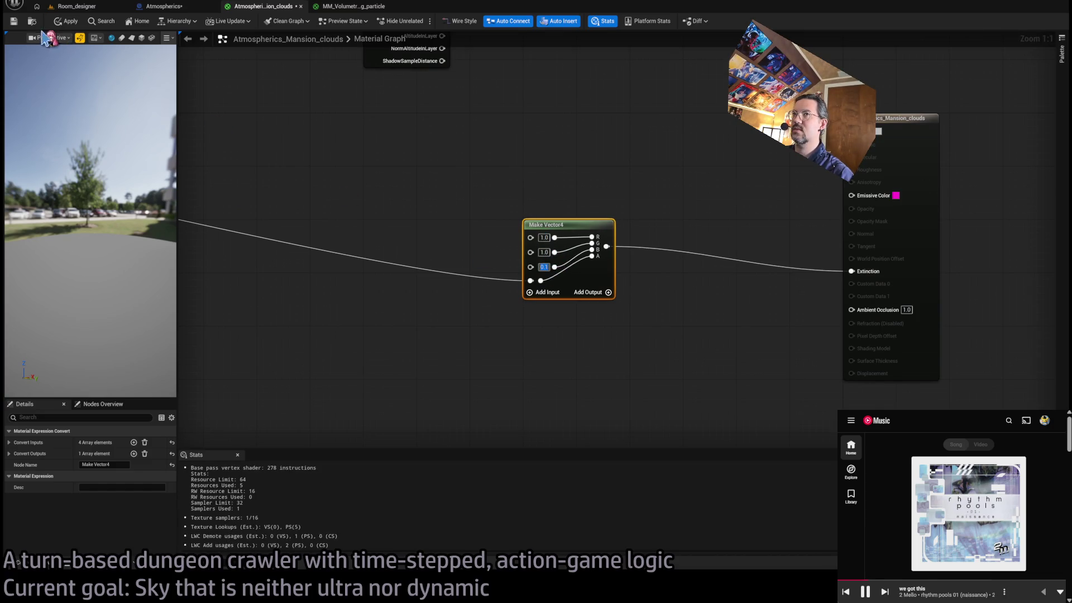
text(1)
Disconnect the noise wire from Make Vector4's fourth input and compare the level sky.
click(94, 8)
click(255, 7)
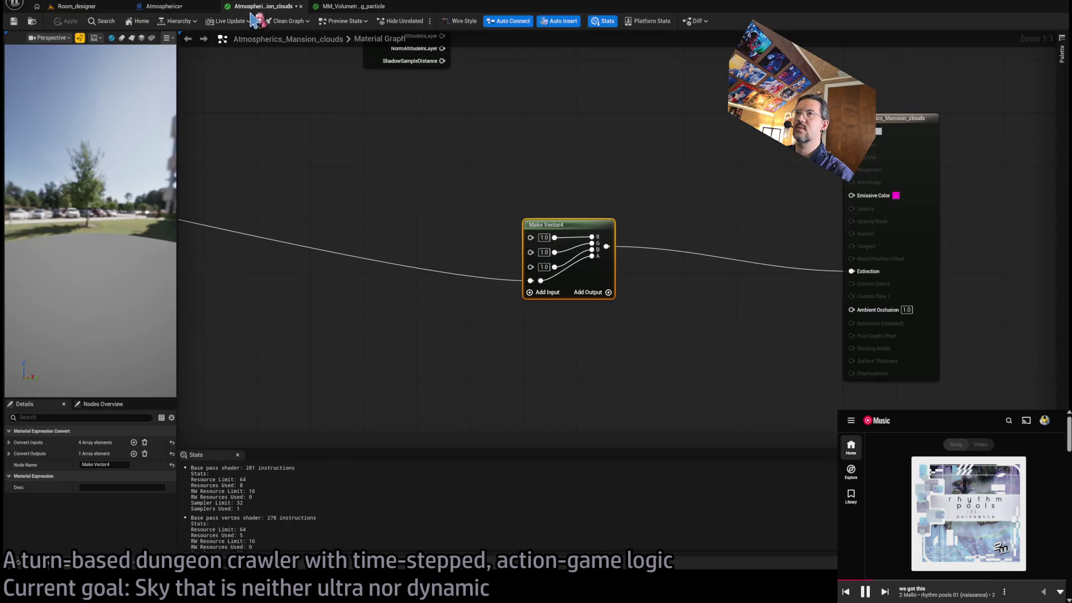
alt+click(531, 281)
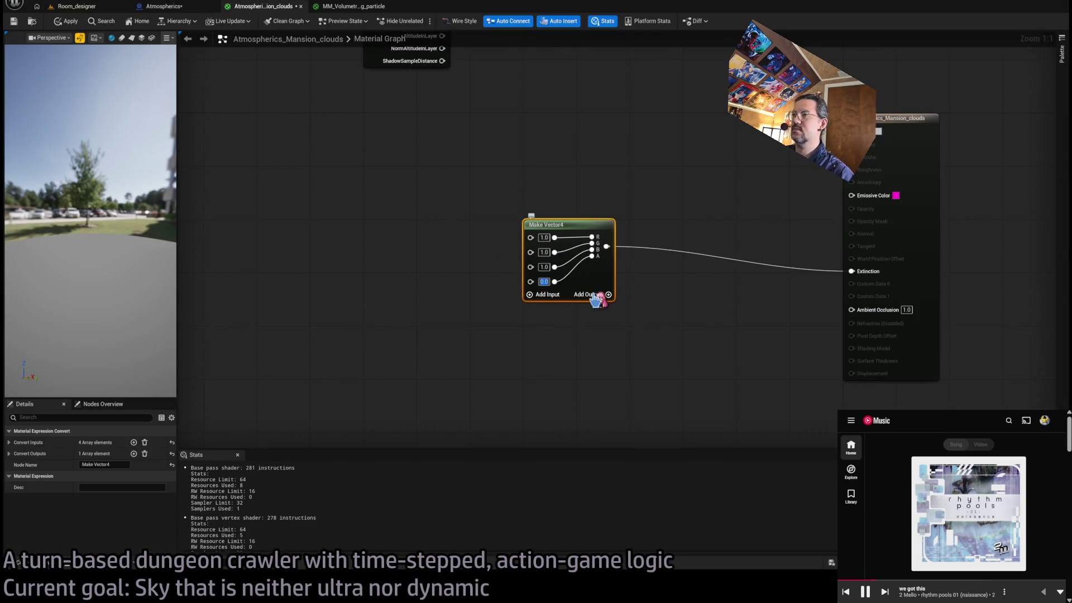
click(79, 7)
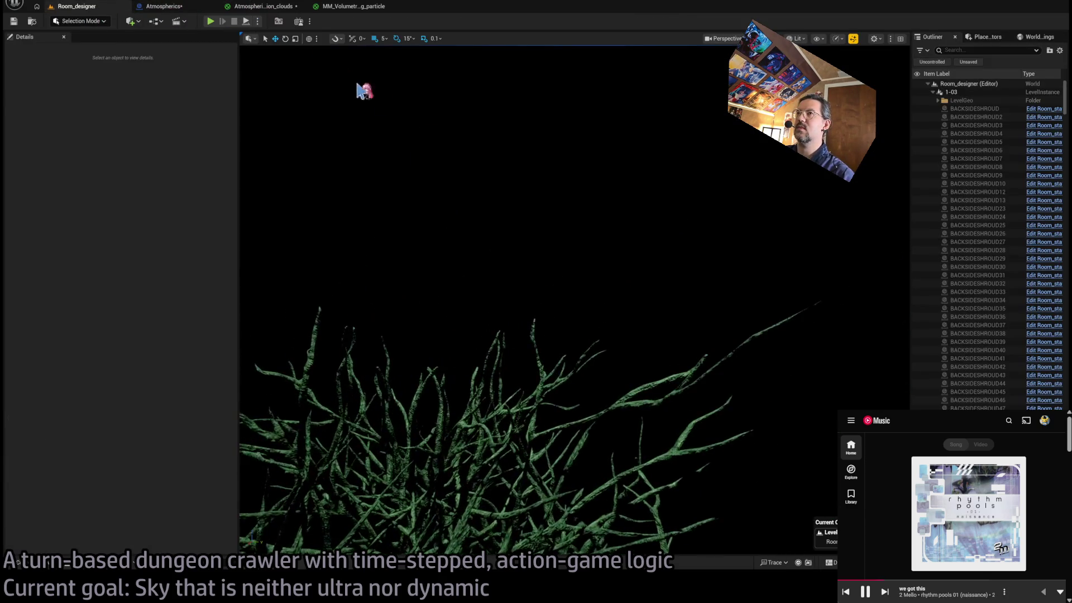
click(258, 7)
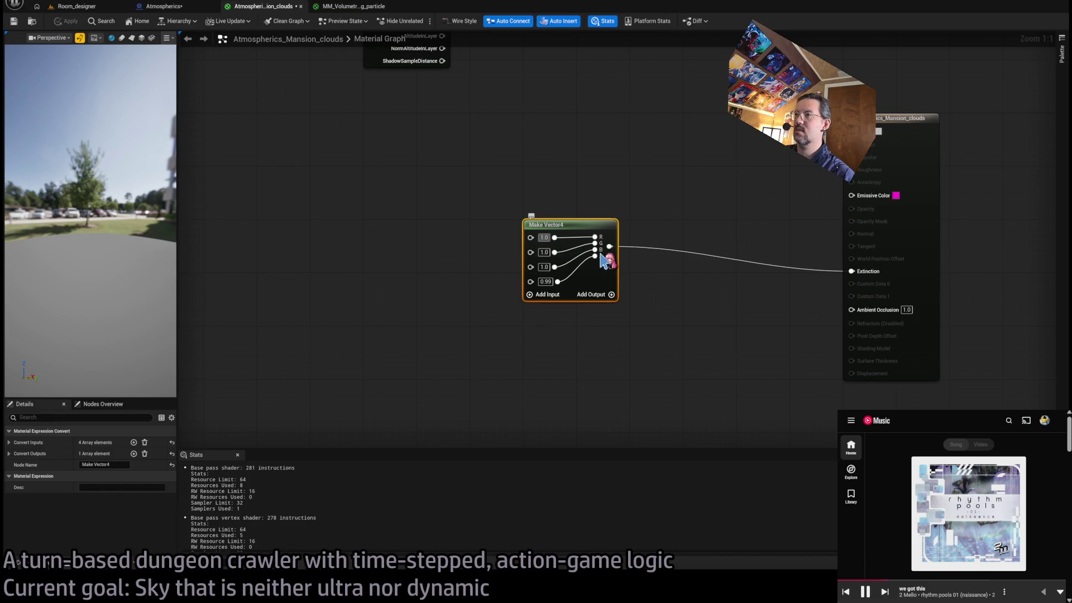
Set Make Vector4 to 0.5, 0.5, 0.5, 0.99 and view the level's pink sky.
text(0.5)
key(Tab)
text(0.5)
key(Tab)
text(0.5)
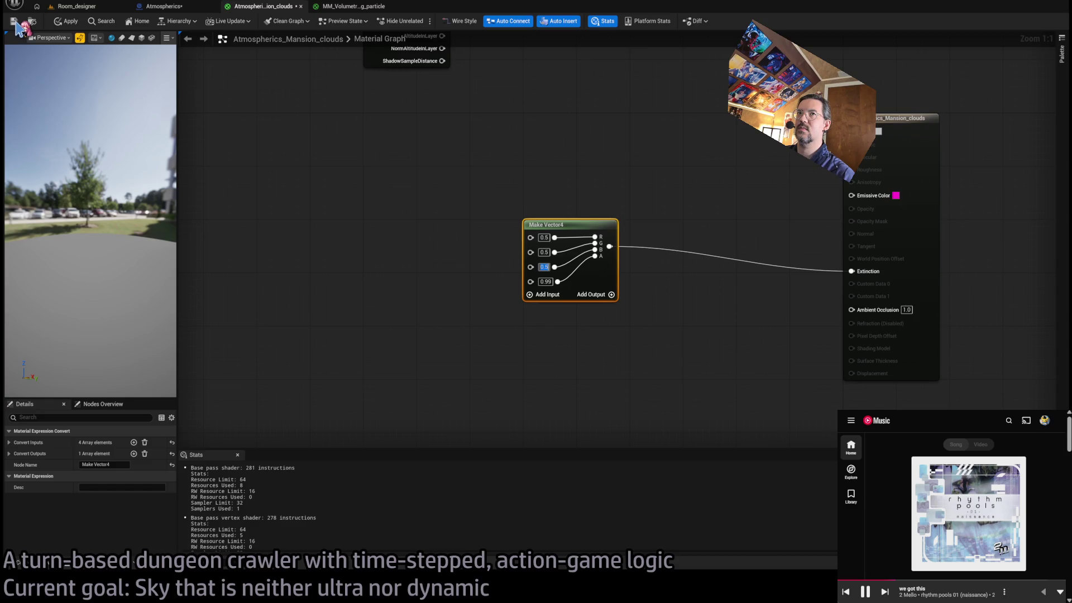
click(303, 129)
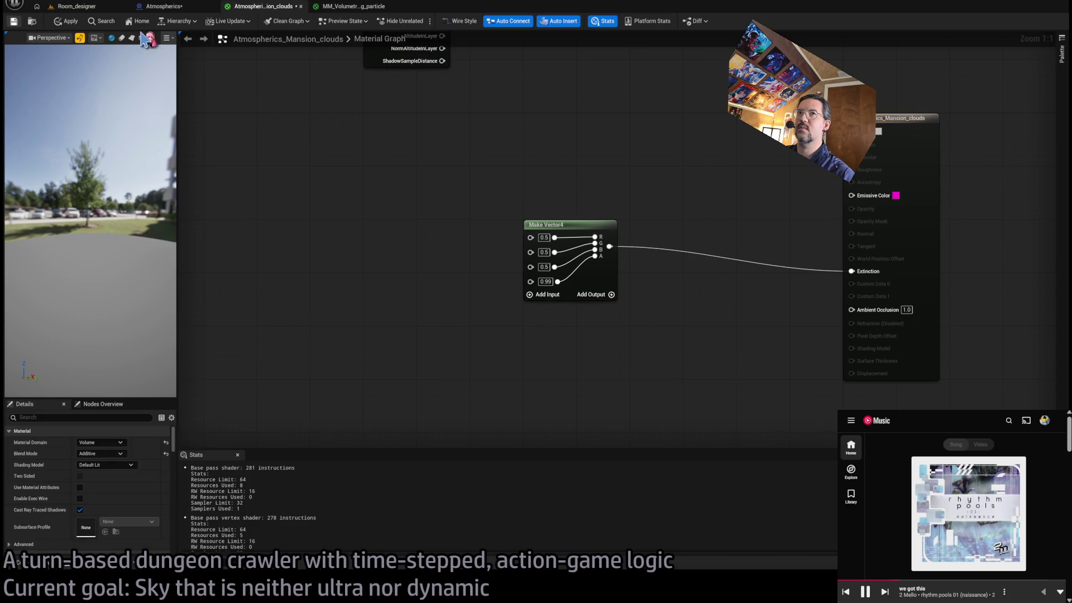
click(95, 8)
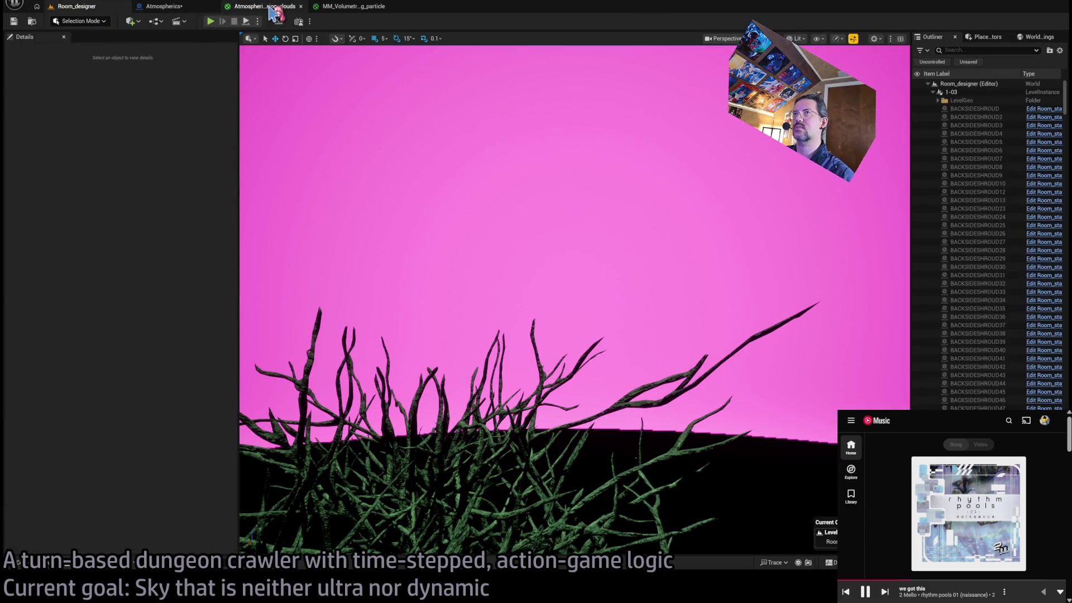
Reconnect the Saturate output to Make Vector4's fourth input and check the pink sky.
click(270, 8)
scroll(331, 225, up, 1)
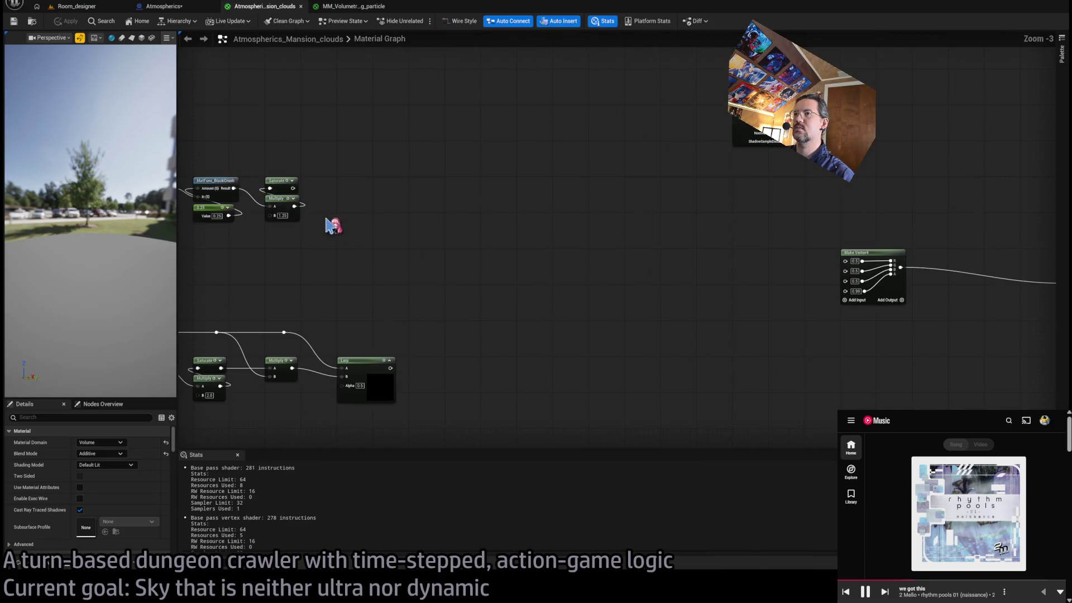
mouse_move(293, 188)
mouse_down()
mouse_move(776, 302)
mouse_move(846, 291)
mouse_up()
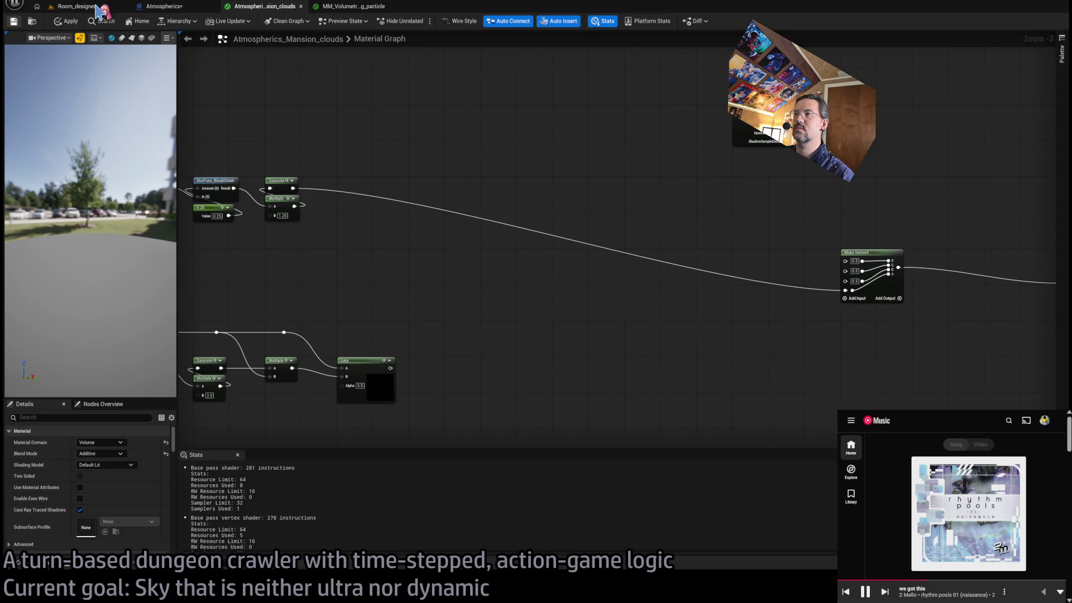
click(97, 8)
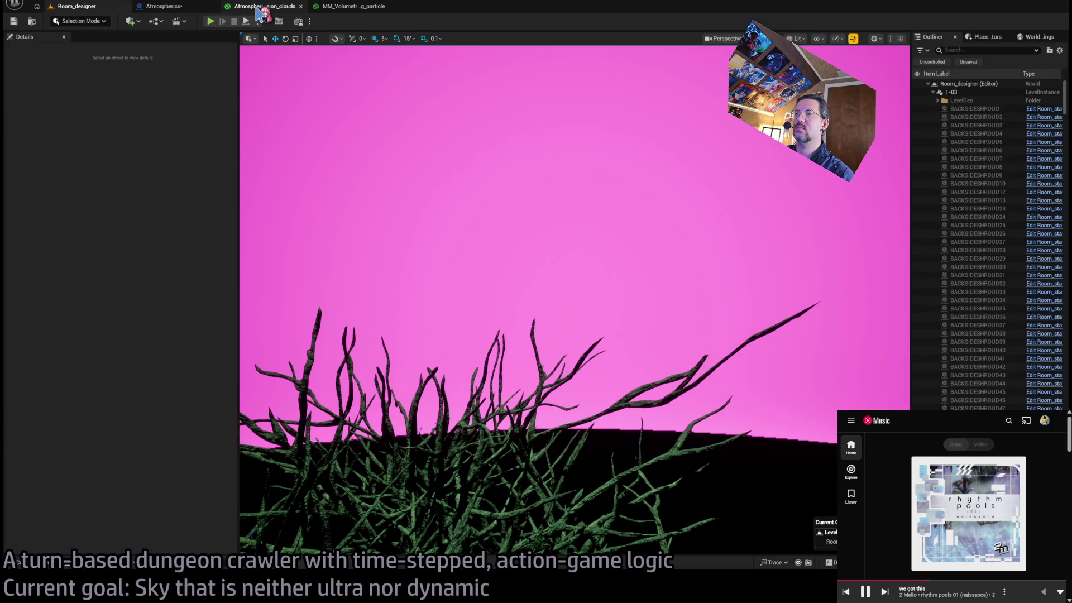
Look up at the Room_designer sky, still black above the grass.
click(273, 8)
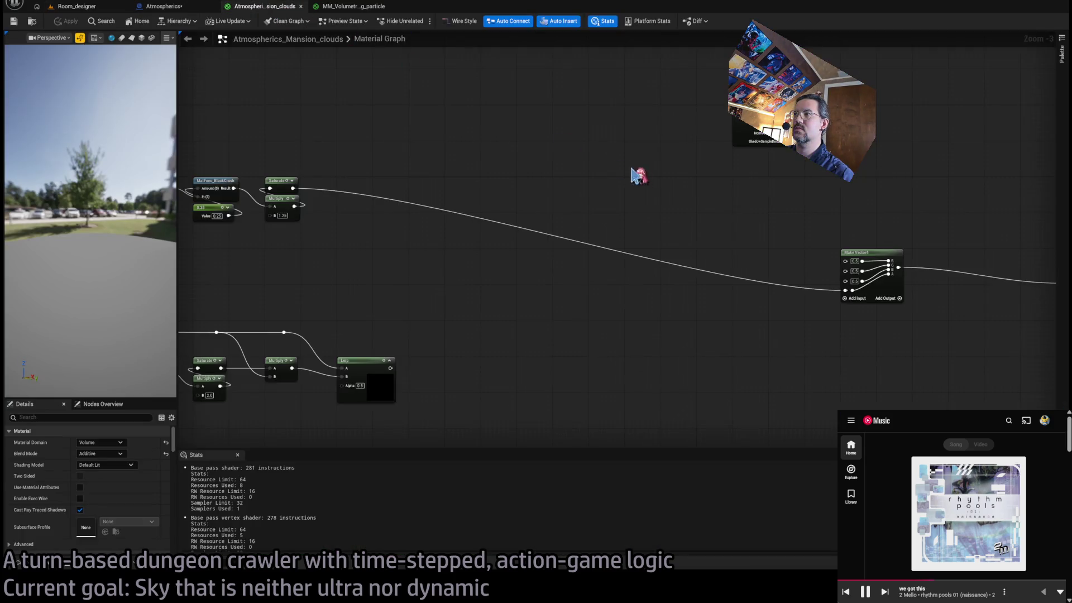
mouse_move(637, 174)
mouse_down()
mouse_move(469, 162)
mouse_move(555, 233)
mouse_move(562, 217)
mouse_move(536, 231)
mouse_up()
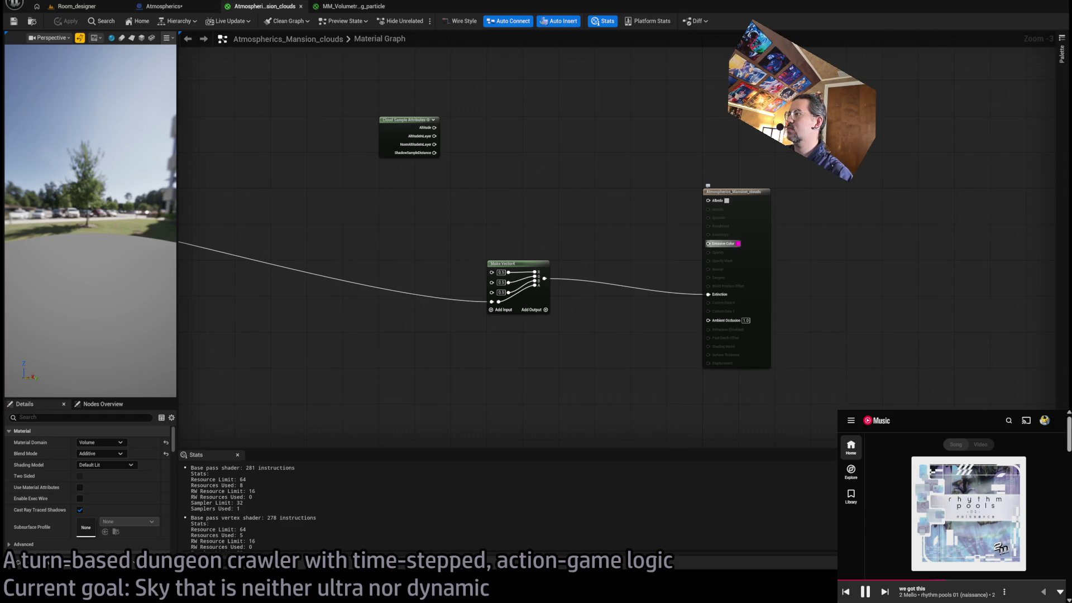
click(71, 7)
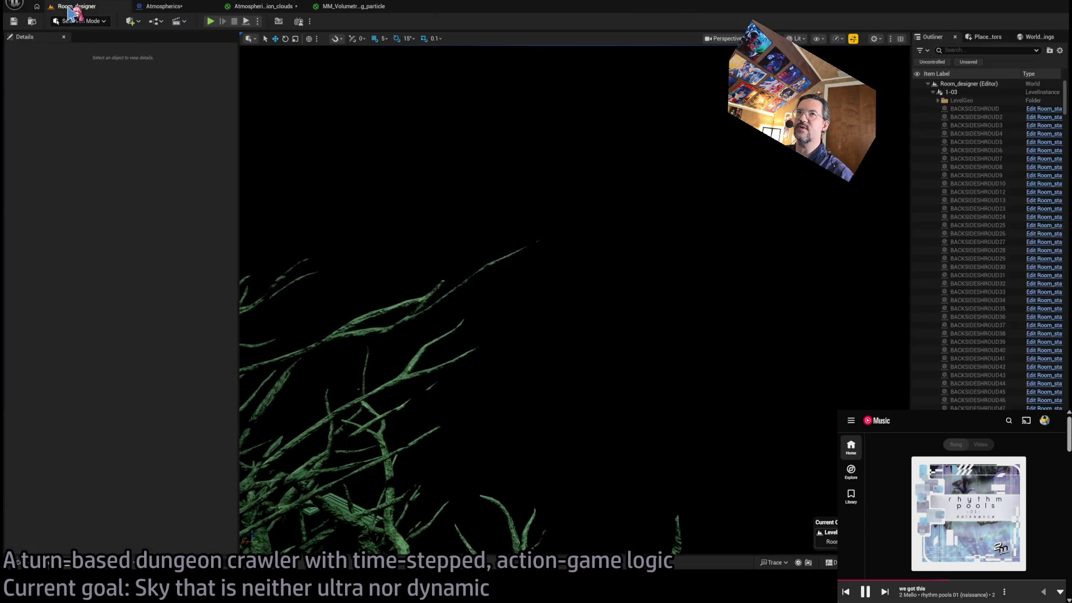
drag(479, 191, 479, 167)
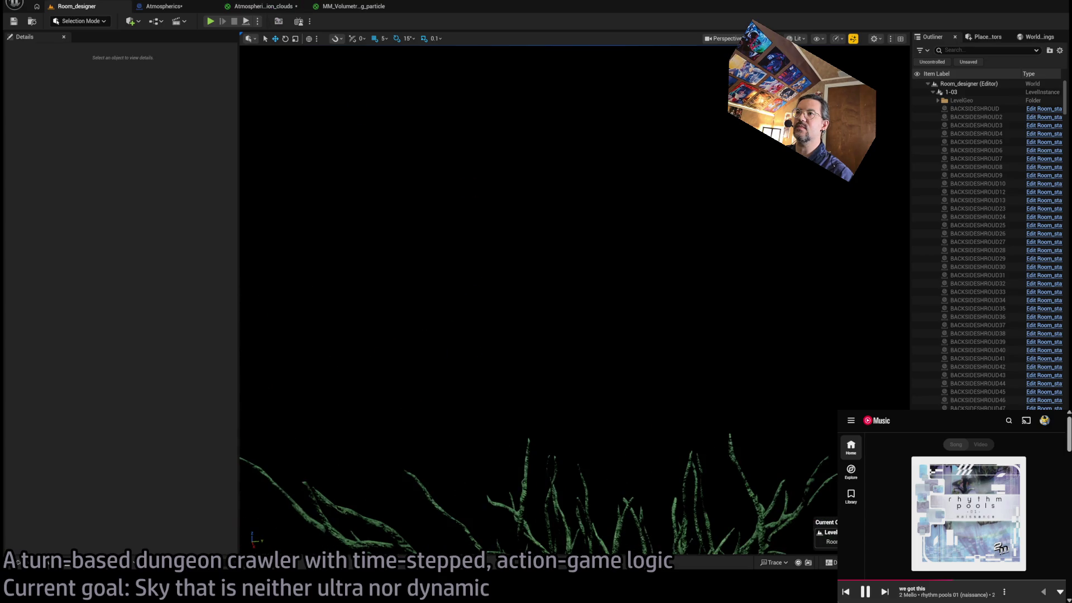
Unplug Make Vector4's A input, apply the material, and preview the level.
click(262, 6)
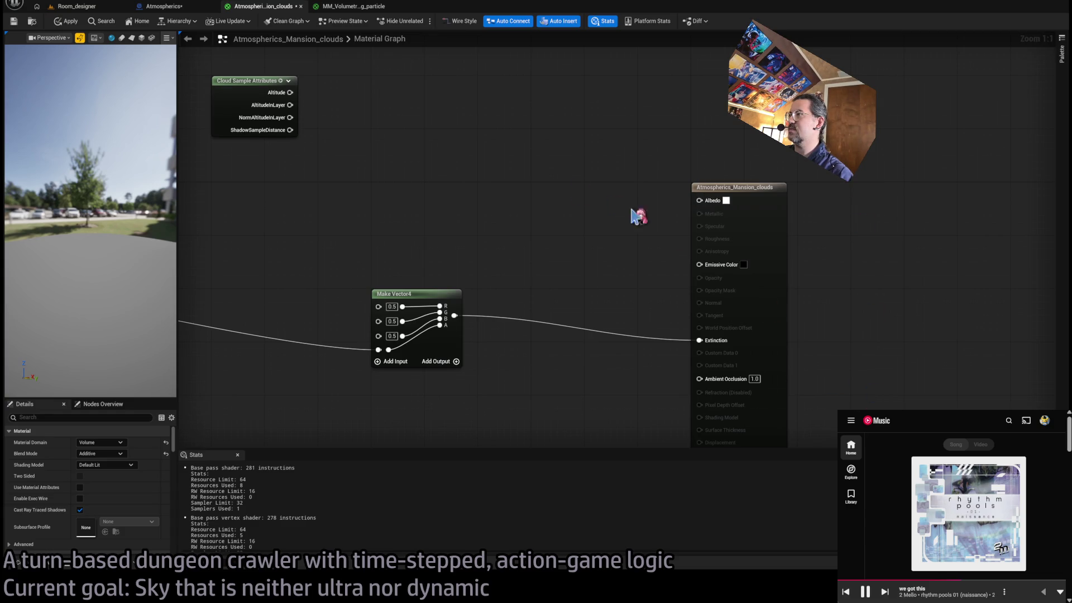
click(67, 20)
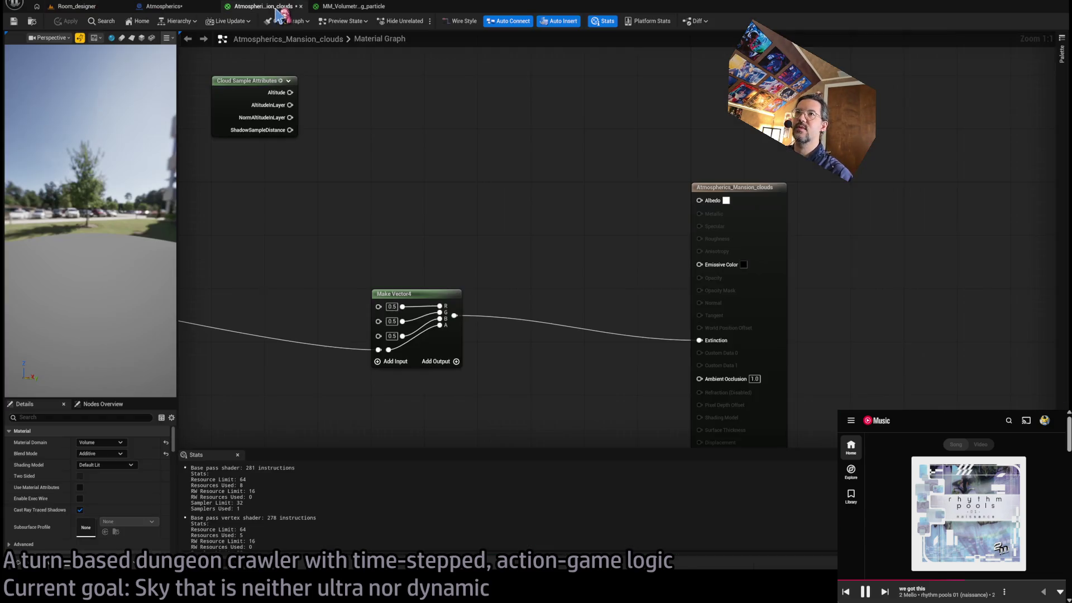
drag(712, 344, 672, 307)
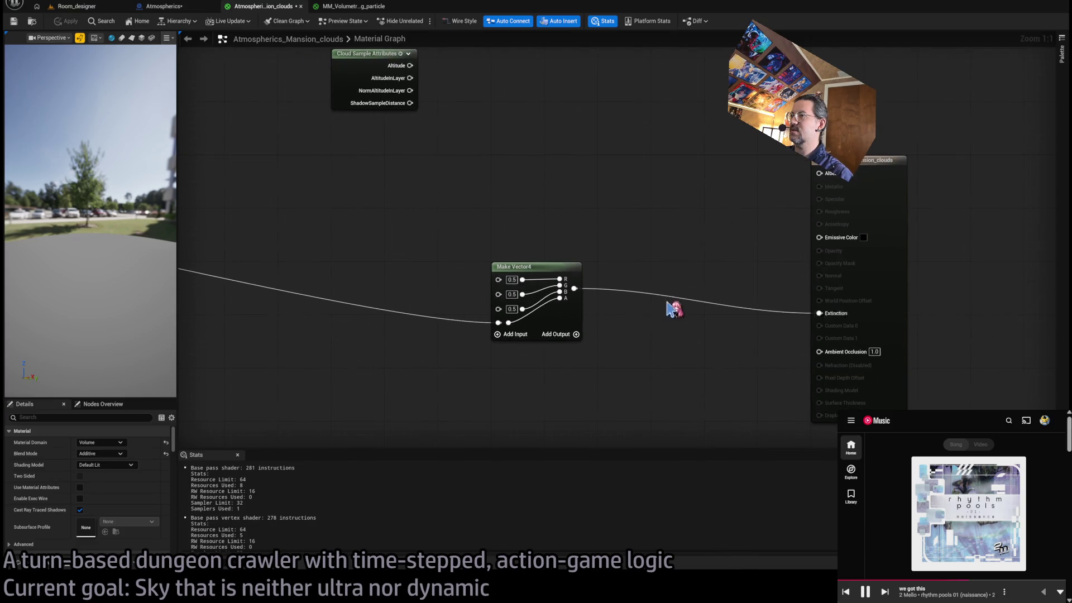
alt+click(498, 323)
click(70, 20)
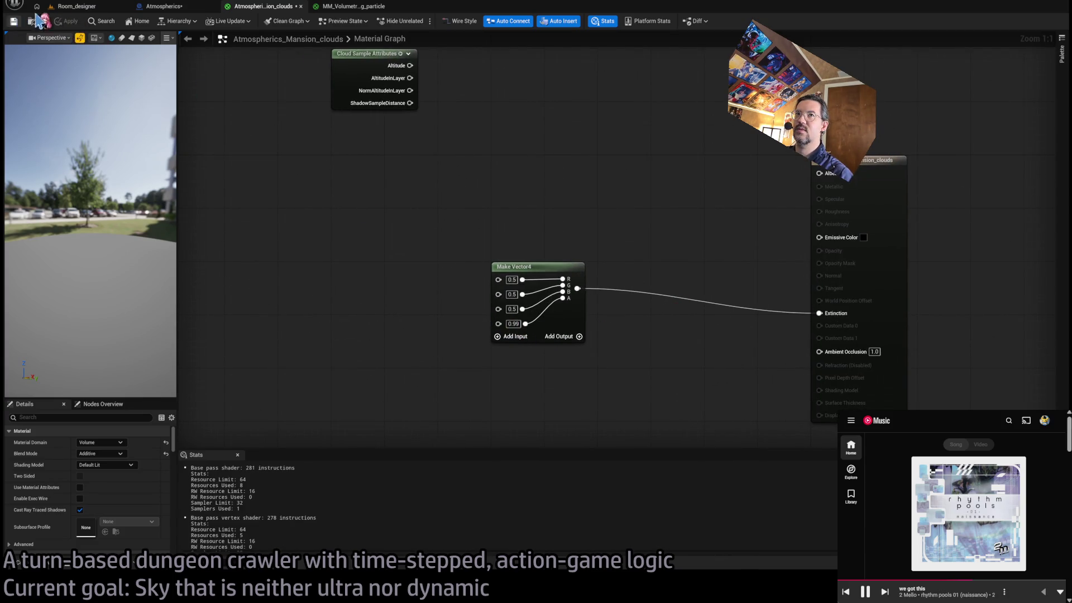
click(83, 8)
click(274, 7)
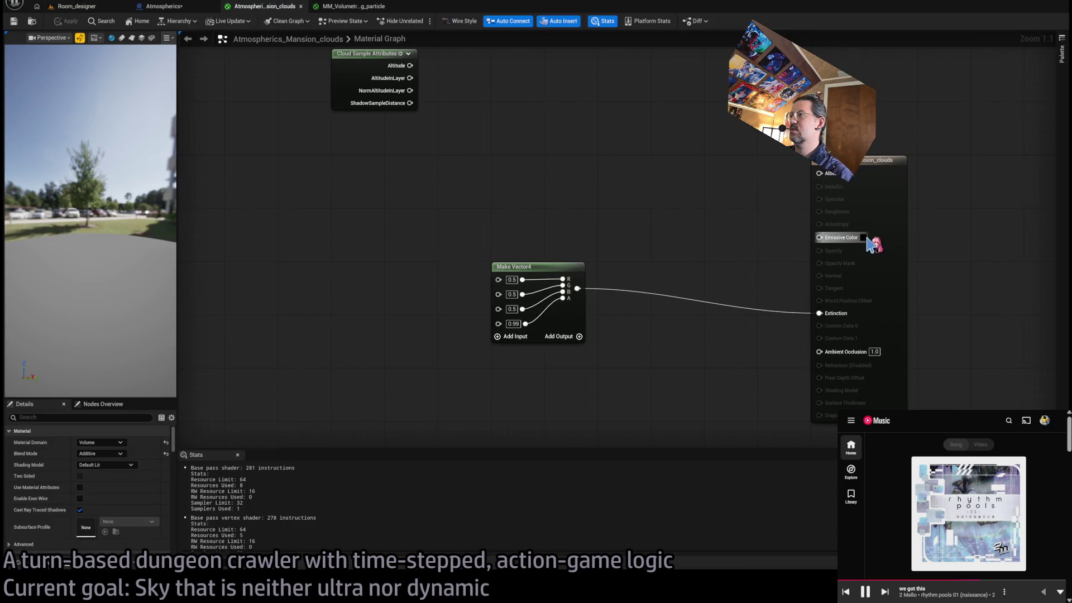
Give Make Vector4's A a fixed 0.5, save, and check the green sky.
text(0.5)
key(Return)
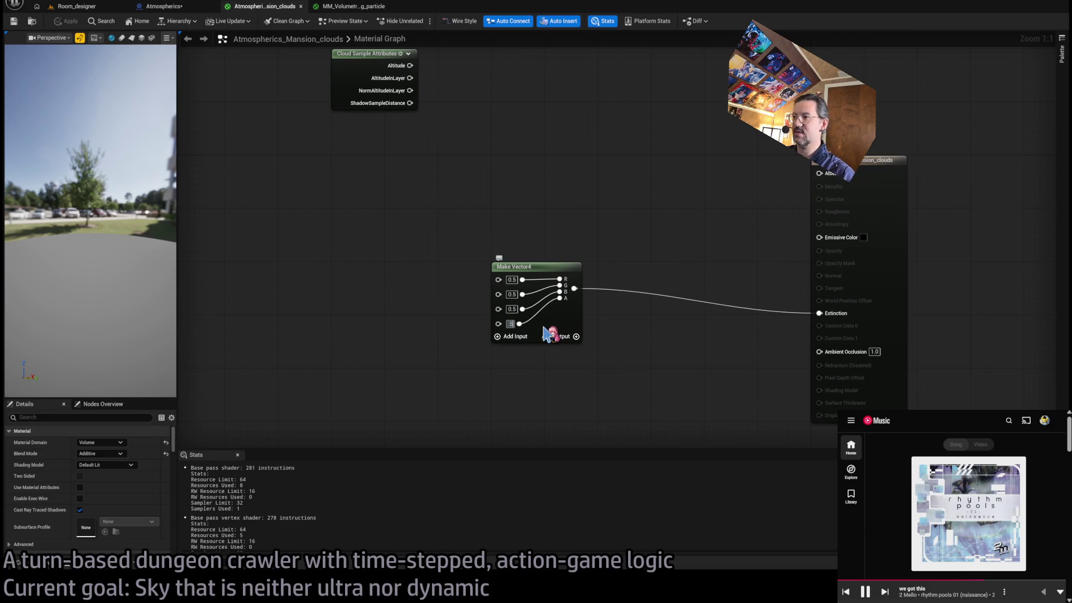
click(13, 22)
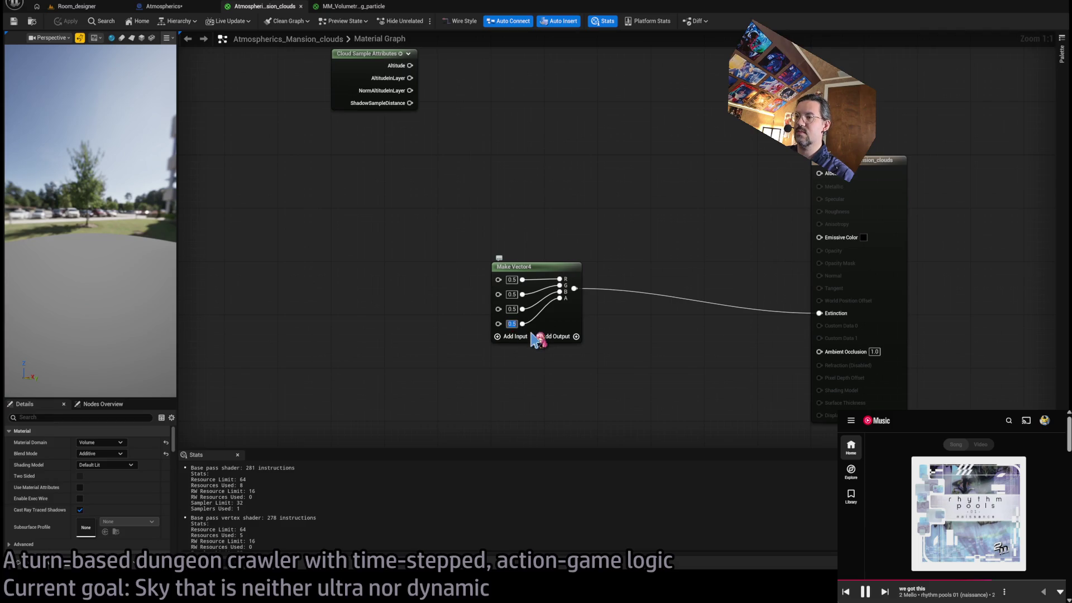
text(0.6)
key(Return)
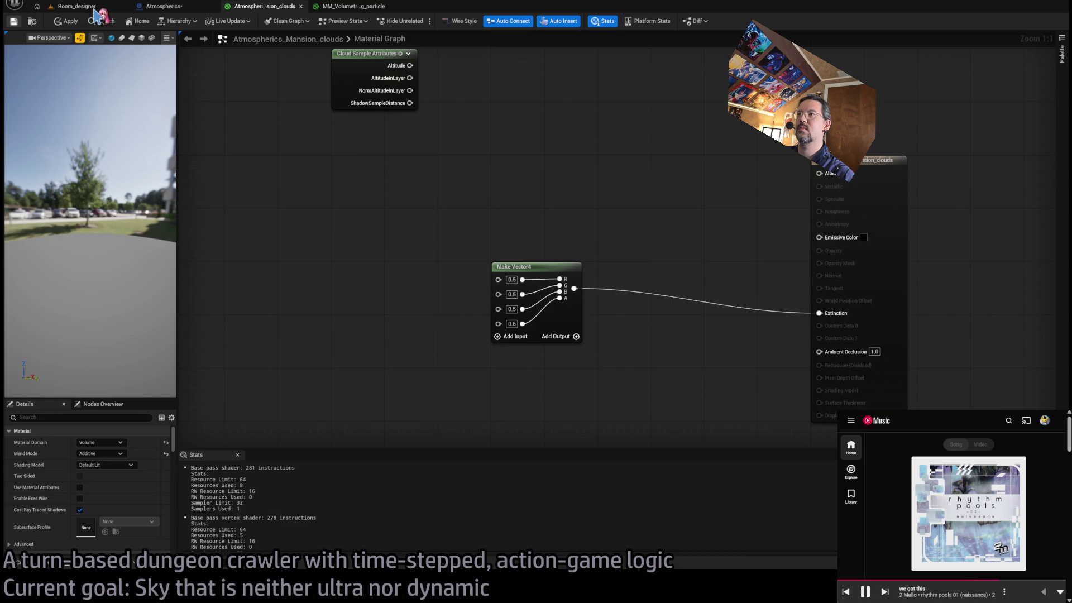
click(90, 6)
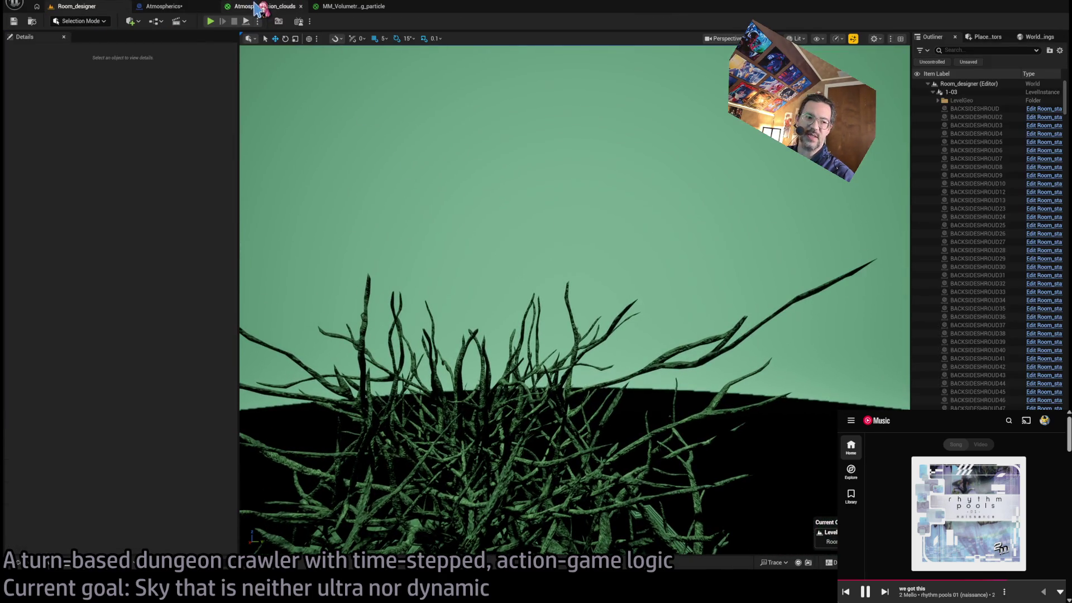
click(261, 6)
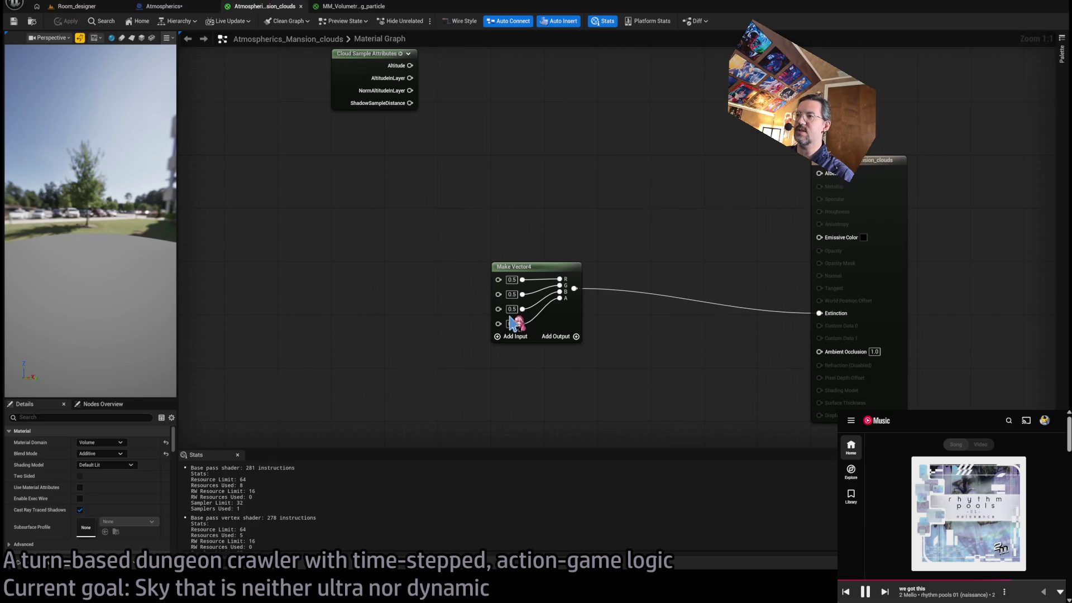
Wire Saturate's output into Make Vector4's A input, apply, and view the pale green sky.
scroll(509, 323, down, 4)
scroll(817, 311, up, 3)
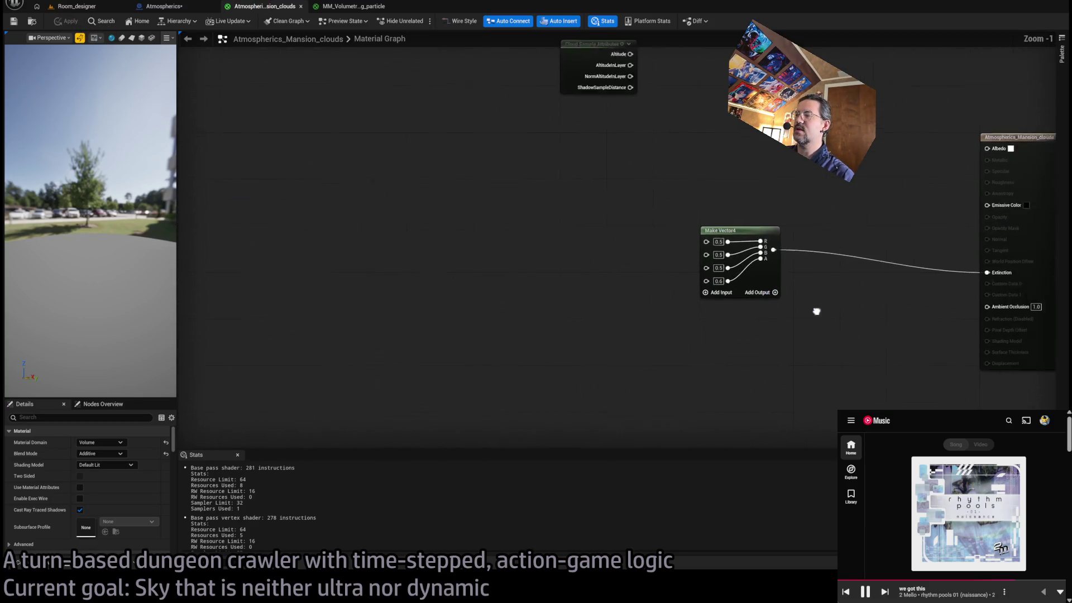
drag(816, 311, 710, 340)
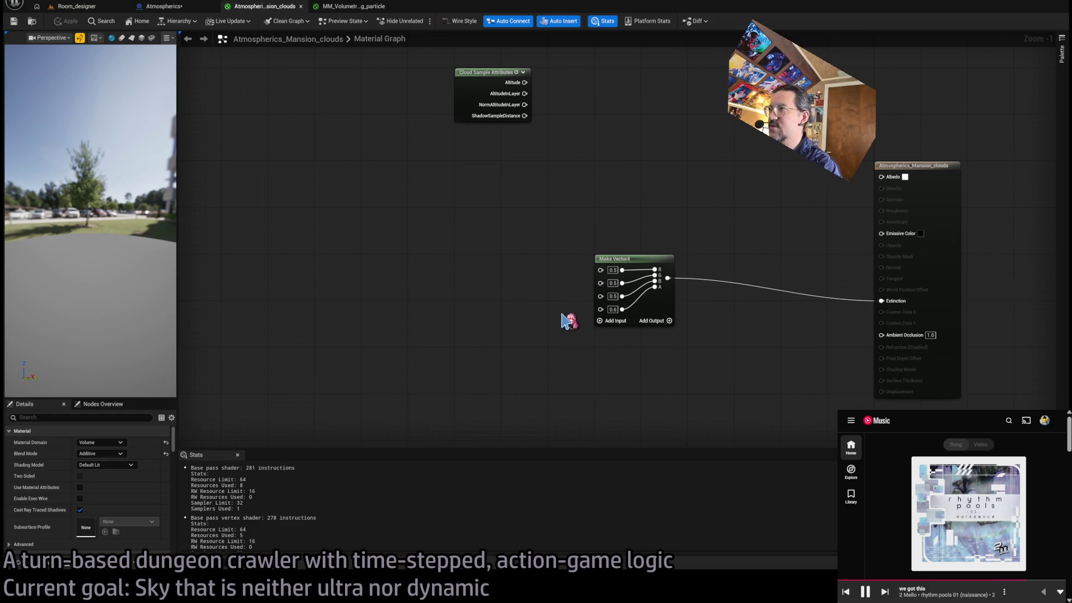
mouse_move(567, 319)
mouse_down()
mouse_move(629, 275)
mouse_move(545, 284)
mouse_up()
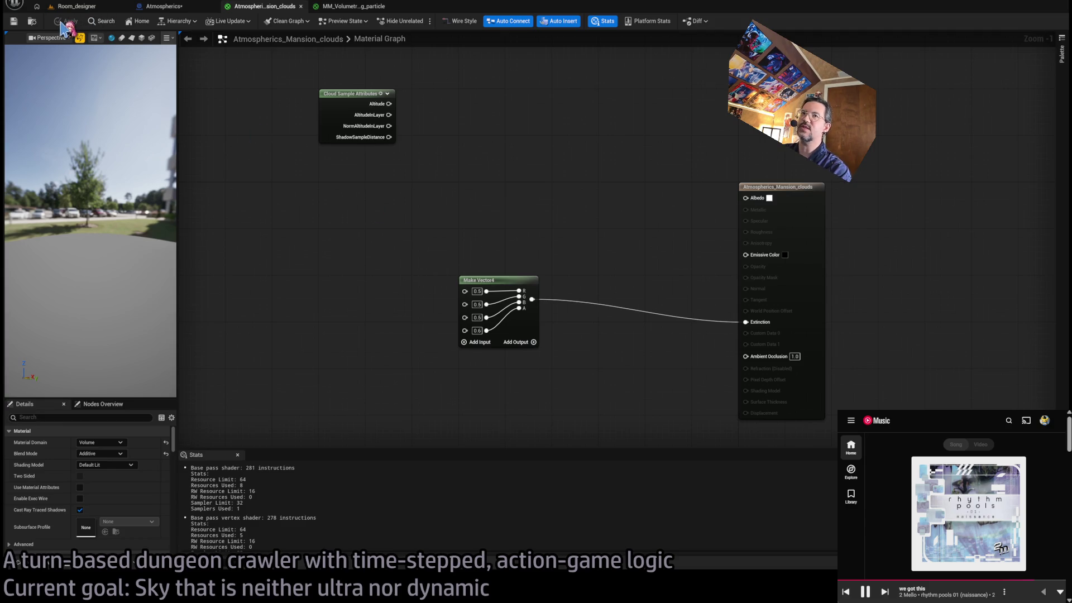
scroll(400, 233, down, 2)
drag(521, 246, 638, 273)
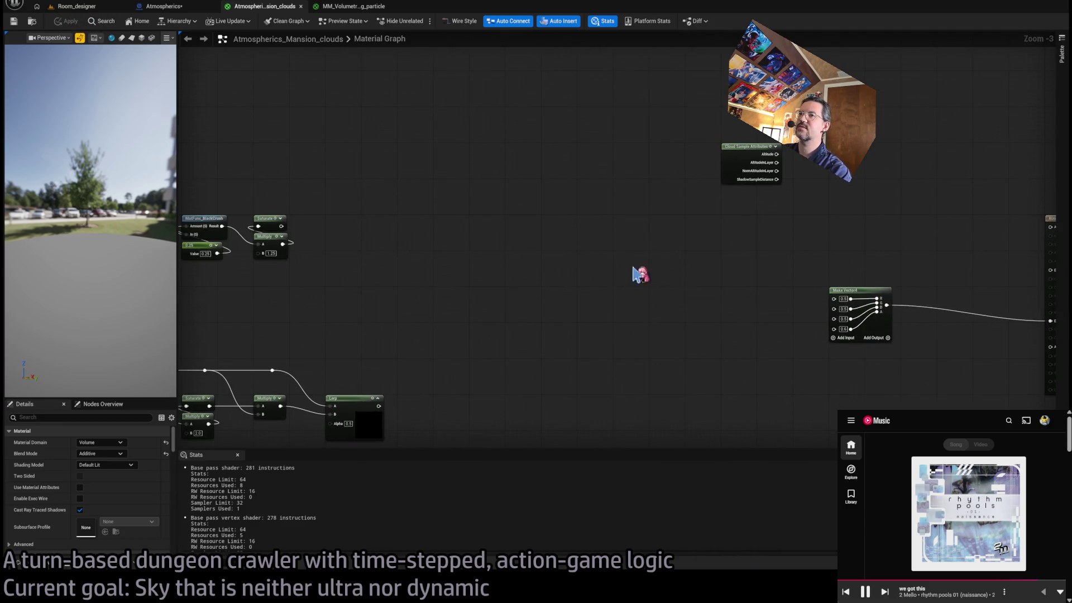
drag(254, 223, 807, 325)
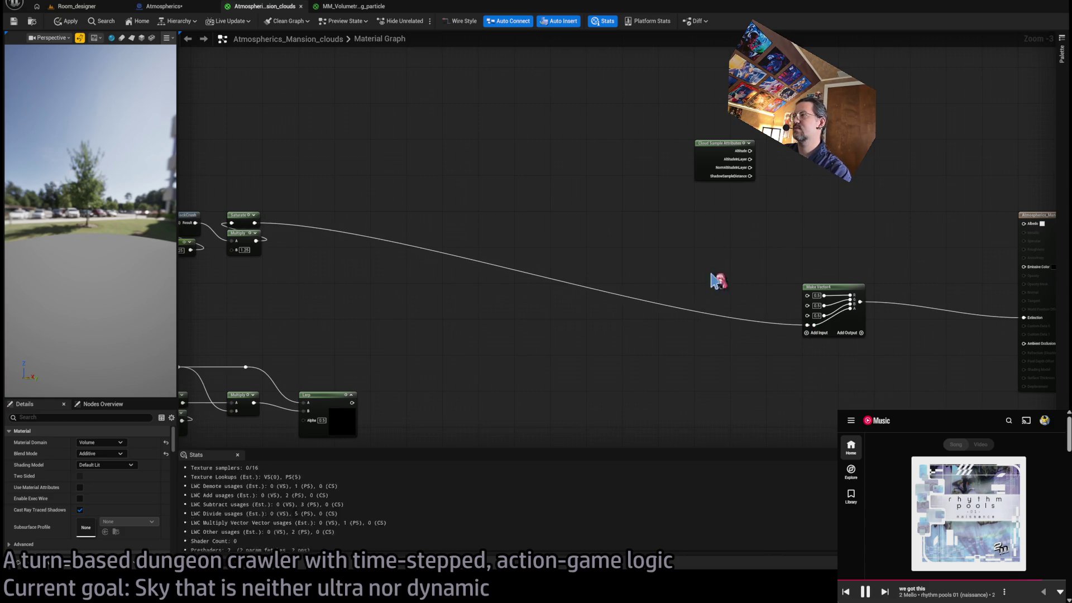
click(67, 25)
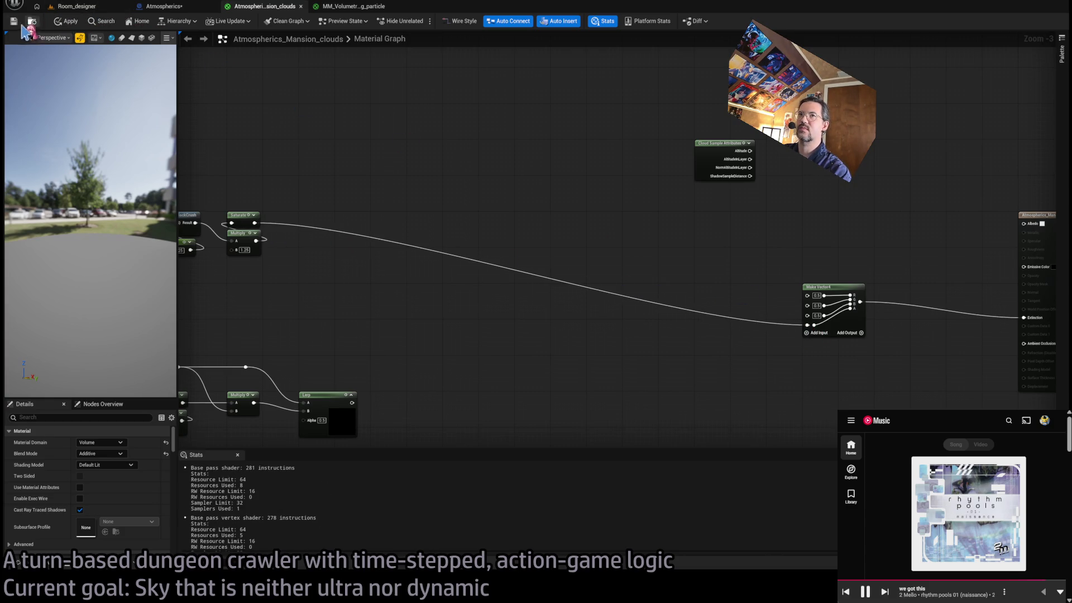
click(77, 6)
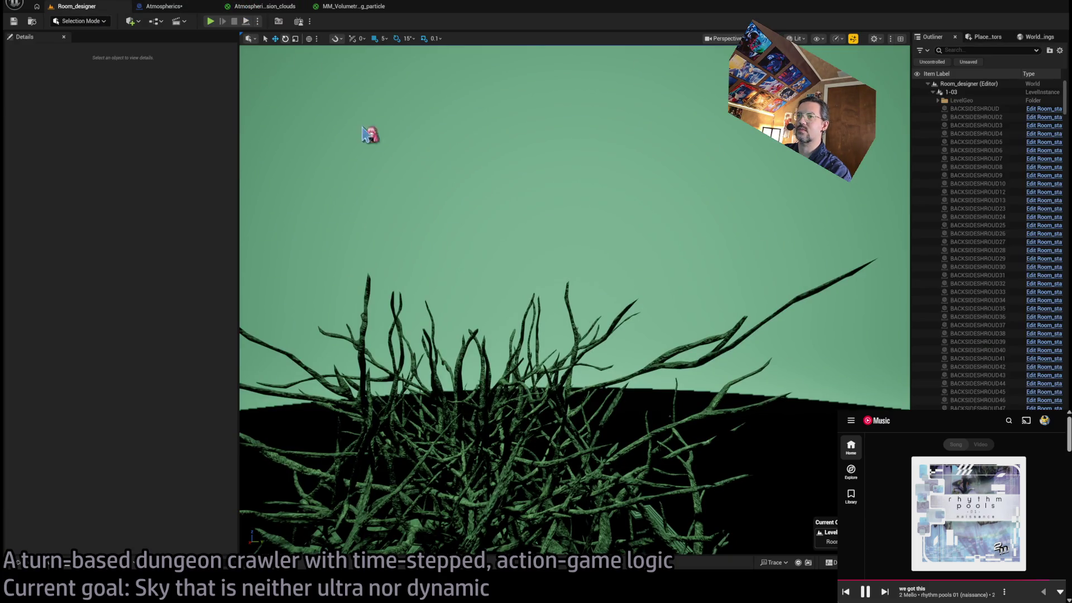
Look around the level sky, then inspect the Saturate node below the lerp function.
mouse_move(368, 136)
mouse_down()
mouse_move(369, 111)
mouse_move(368, 168)
mouse_move(369, 145)
mouse_move(479, 207)
mouse_up()
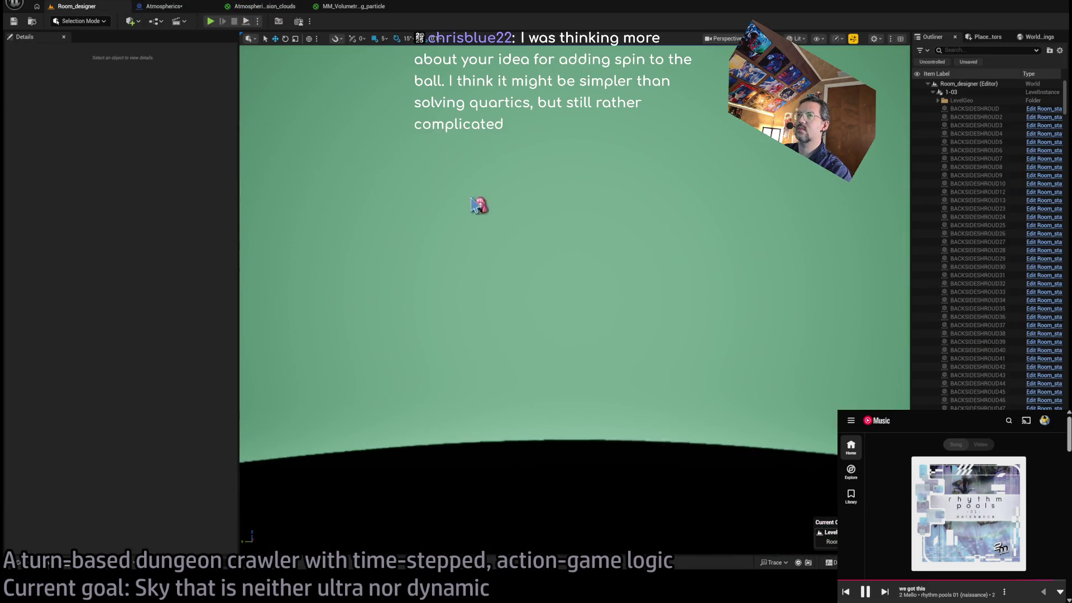
click(262, 6)
drag(518, 247, 638, 254)
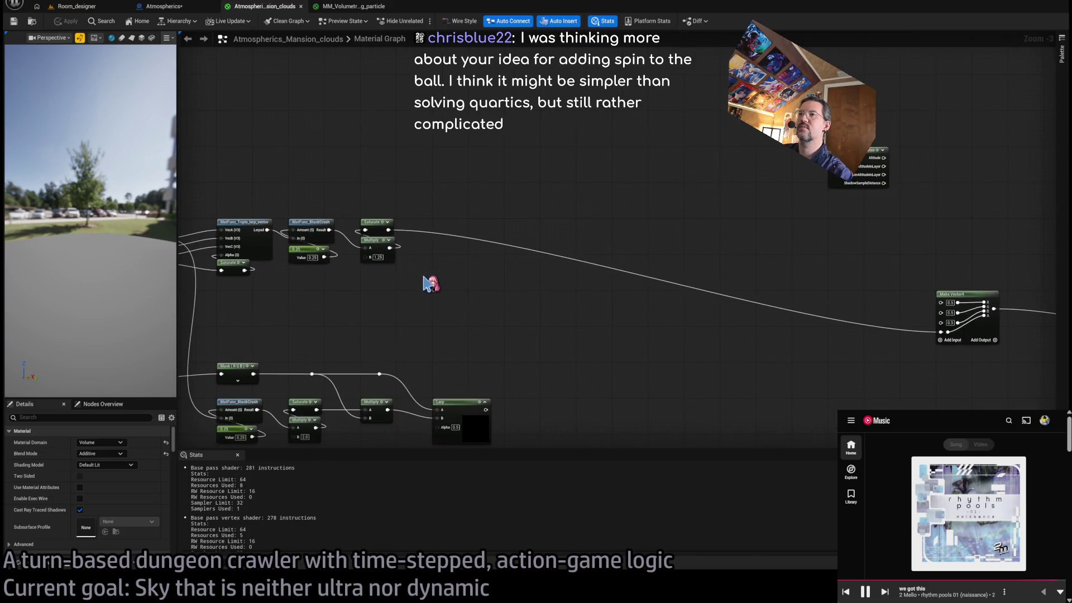
scroll(431, 284, up, 1)
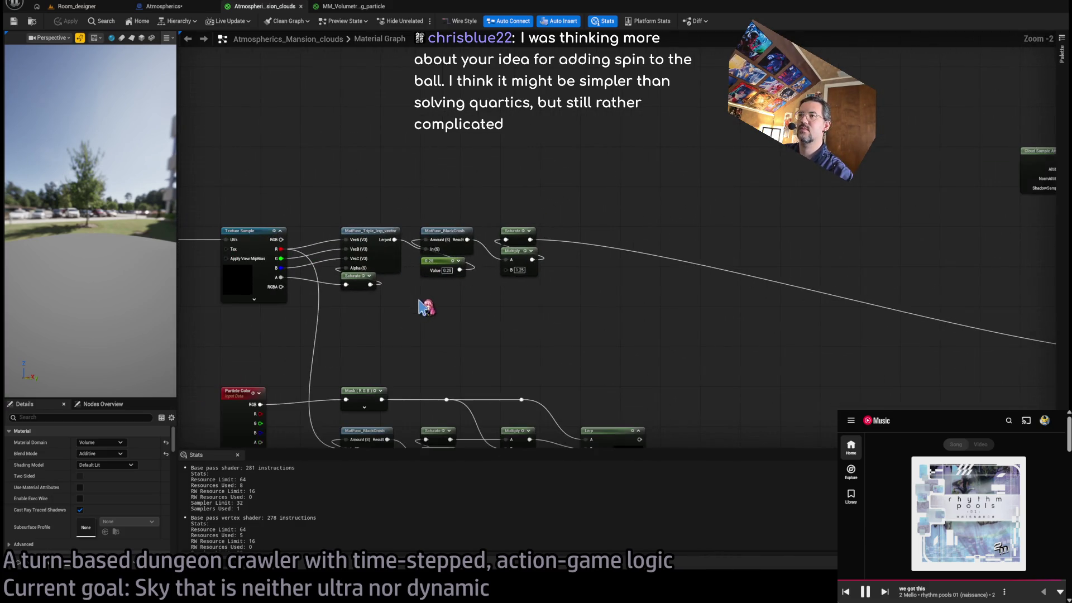
scroll(424, 306, up, 2)
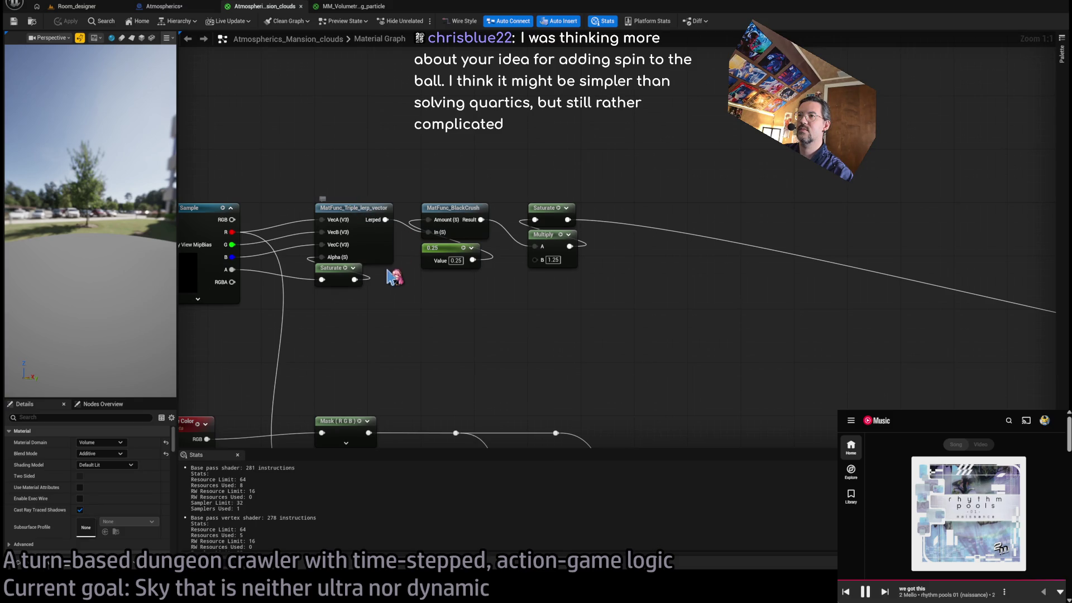
click(344, 275)
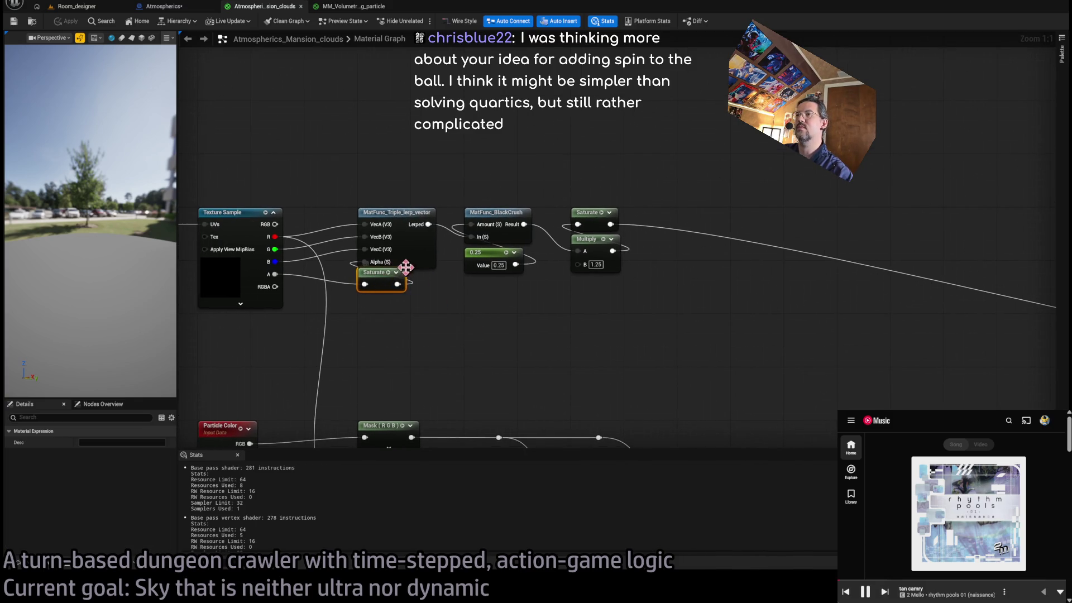
scroll(467, 308, down, 1)
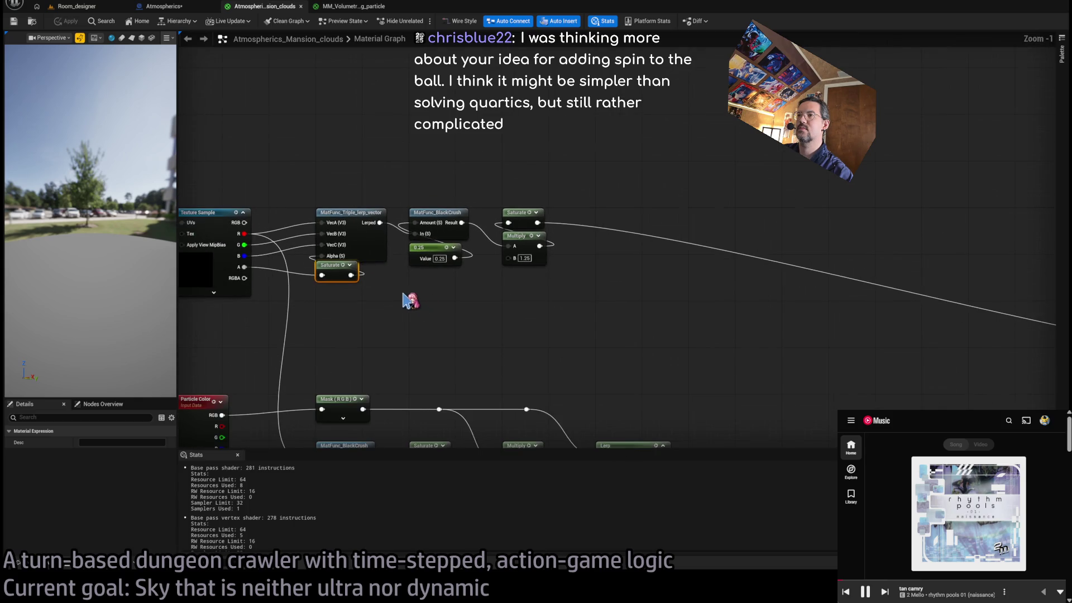
Select the Texture Sample and trace its inputs back to the world-position and Divide nodes.
click(254, 246)
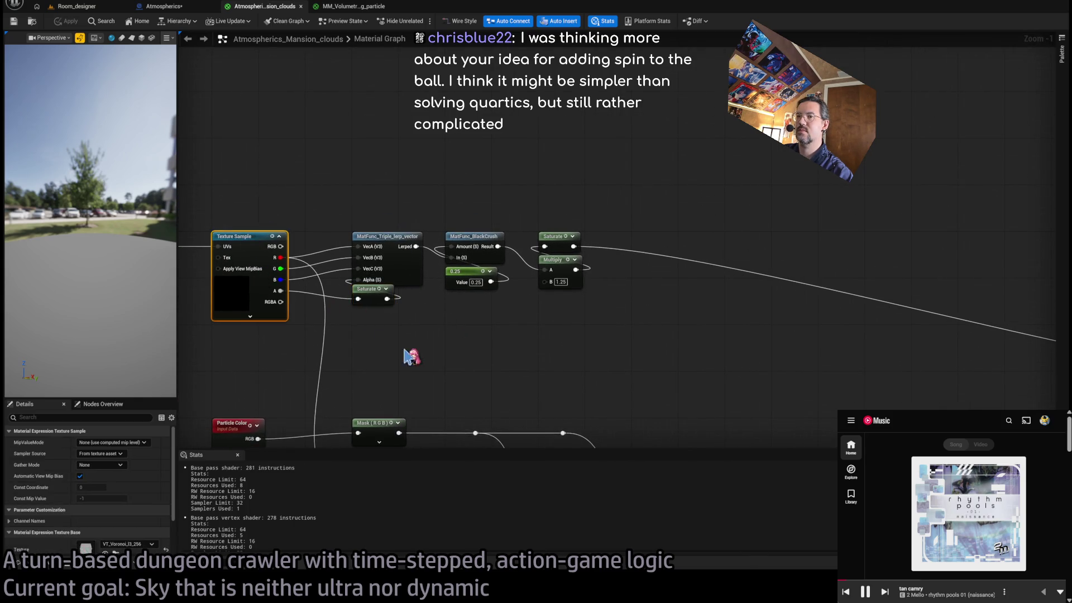
drag(412, 355, 575, 318)
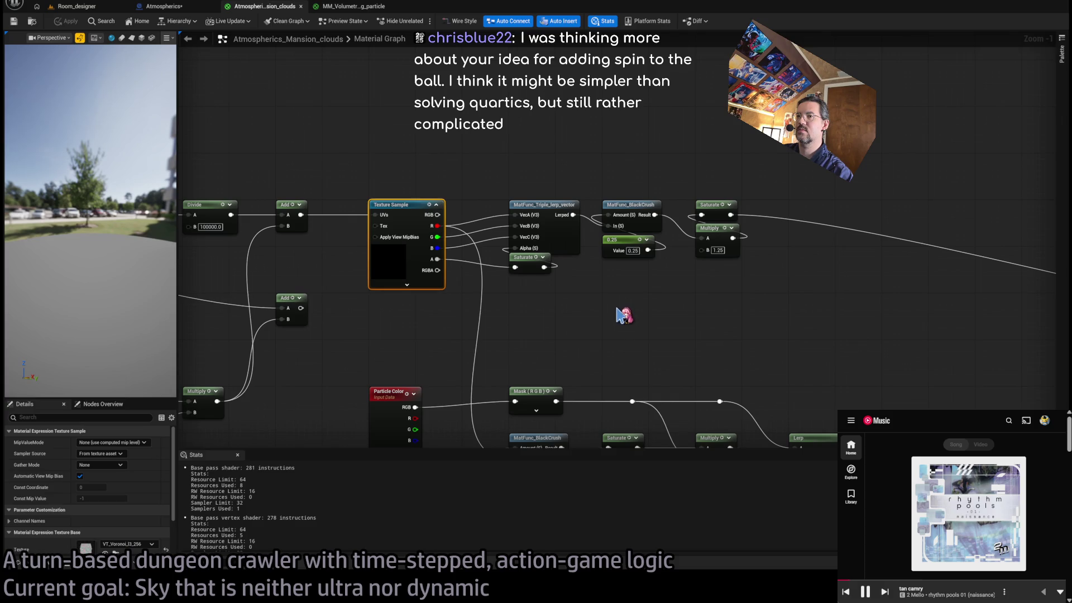
mouse_move(623, 315)
mouse_down()
mouse_move(519, 306)
mouse_move(506, 293)
mouse_move(520, 283)
mouse_up()
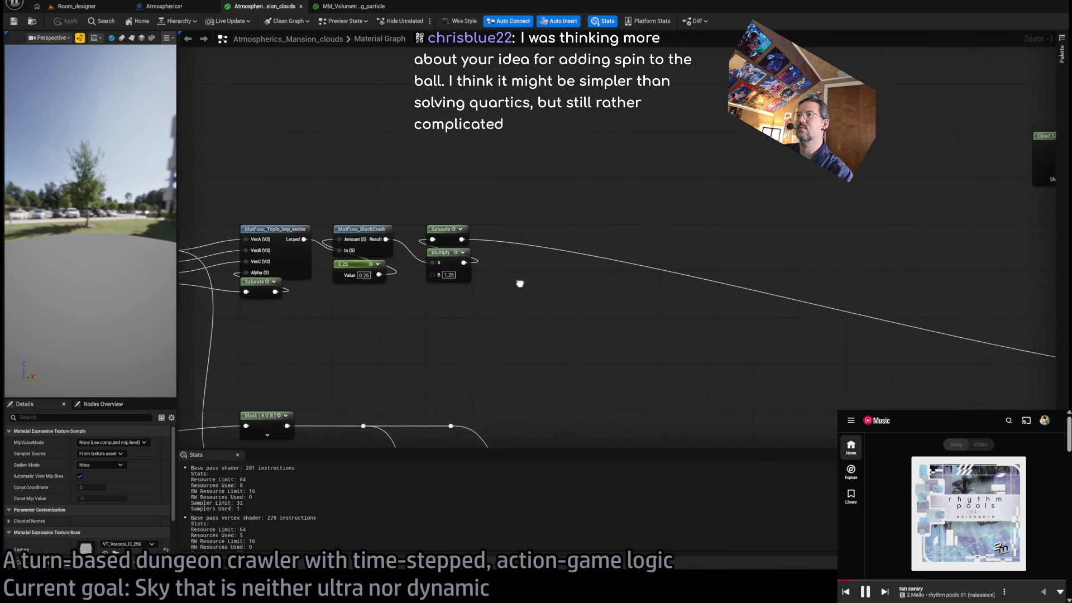
drag(444, 285, 638, 295)
drag(342, 268, 538, 275)
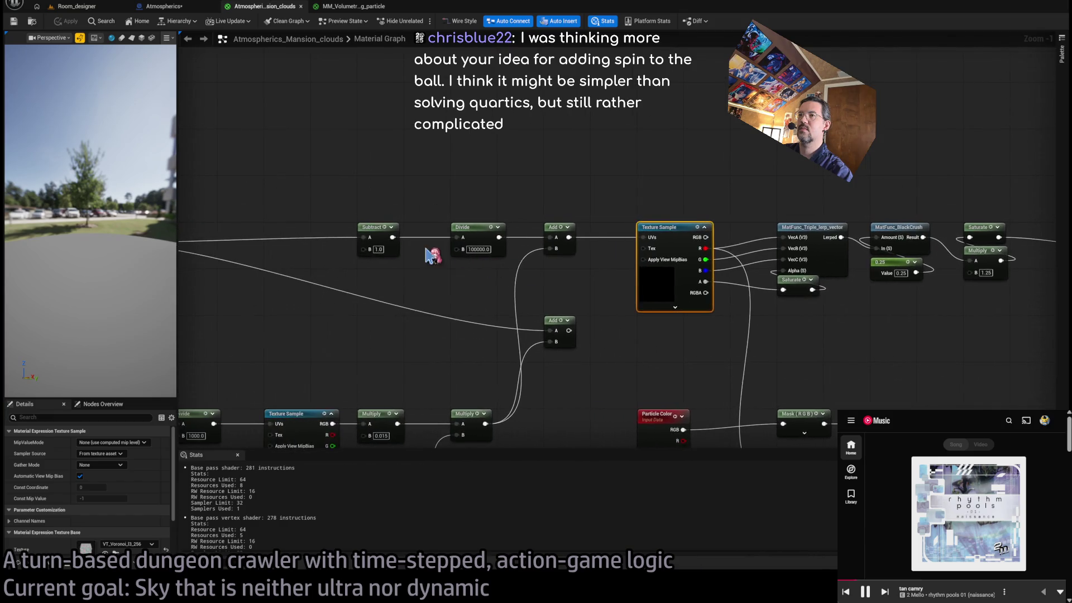
drag(434, 256, 528, 251)
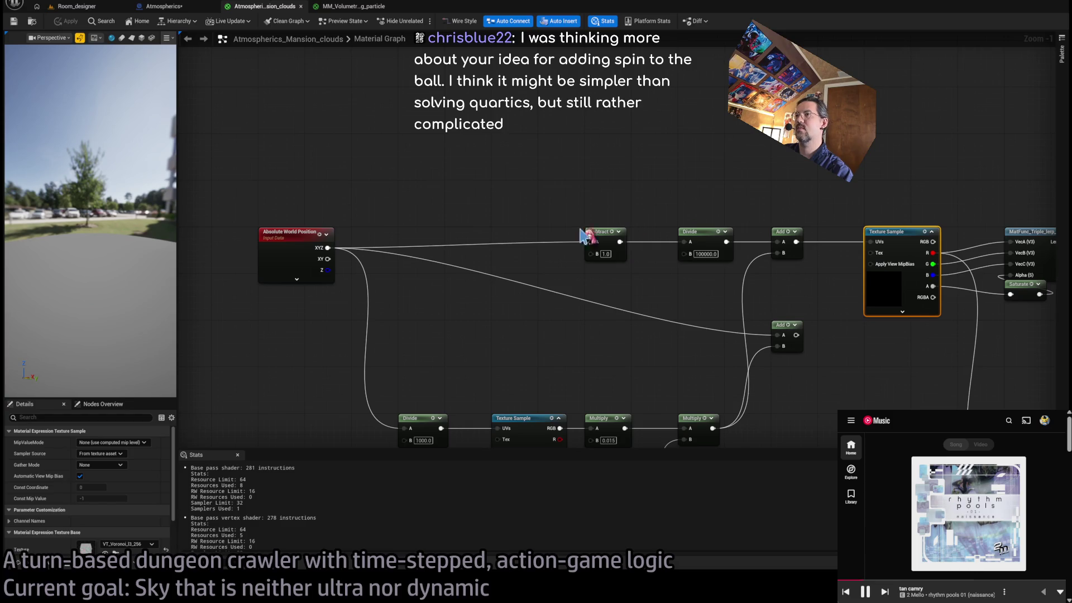
click(377, 247)
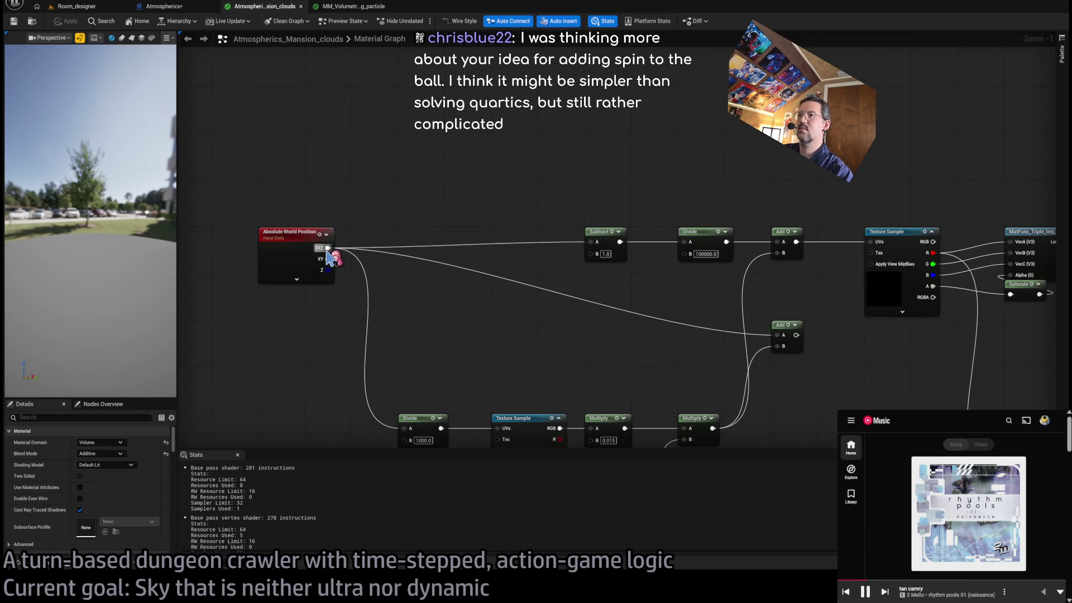
Delete the Subtract node and wire Absolute World Position XYZ straight into the 100000 Divide.
click(606, 245)
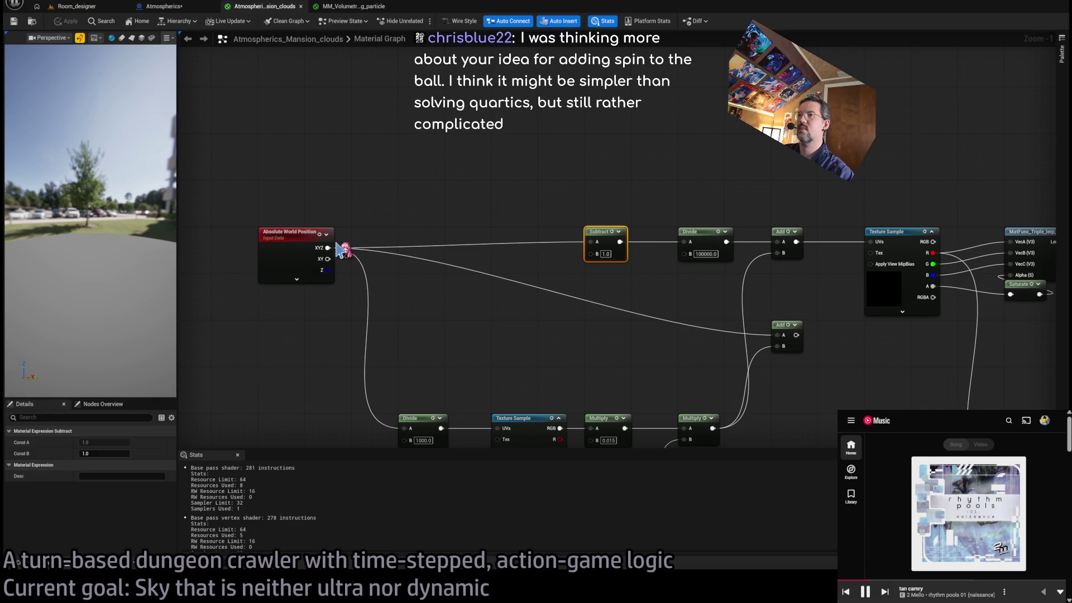
key(Delete)
drag(328, 247, 683, 242)
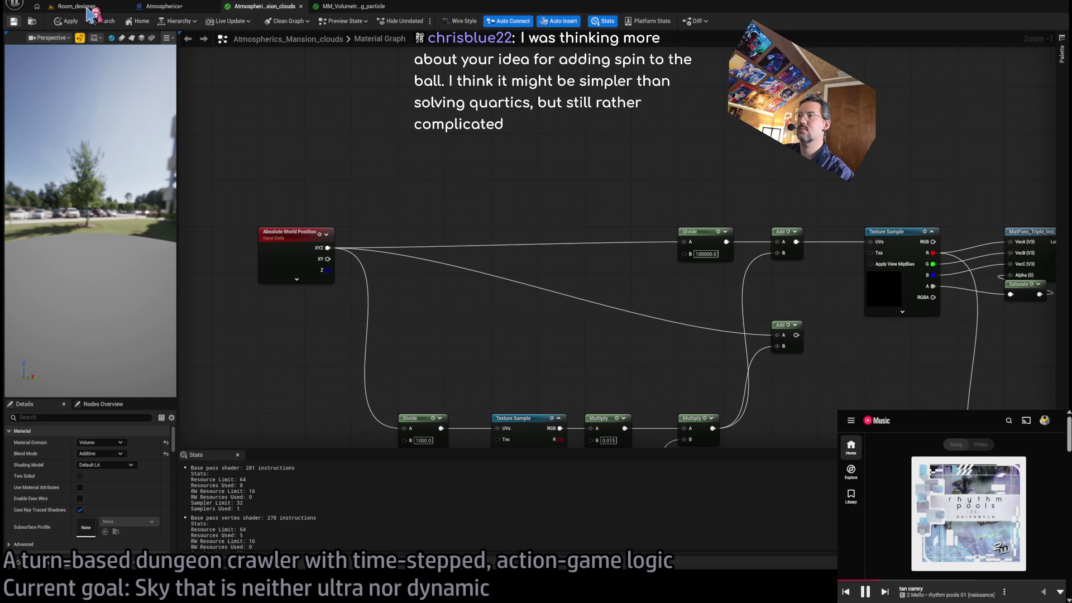
click(88, 8)
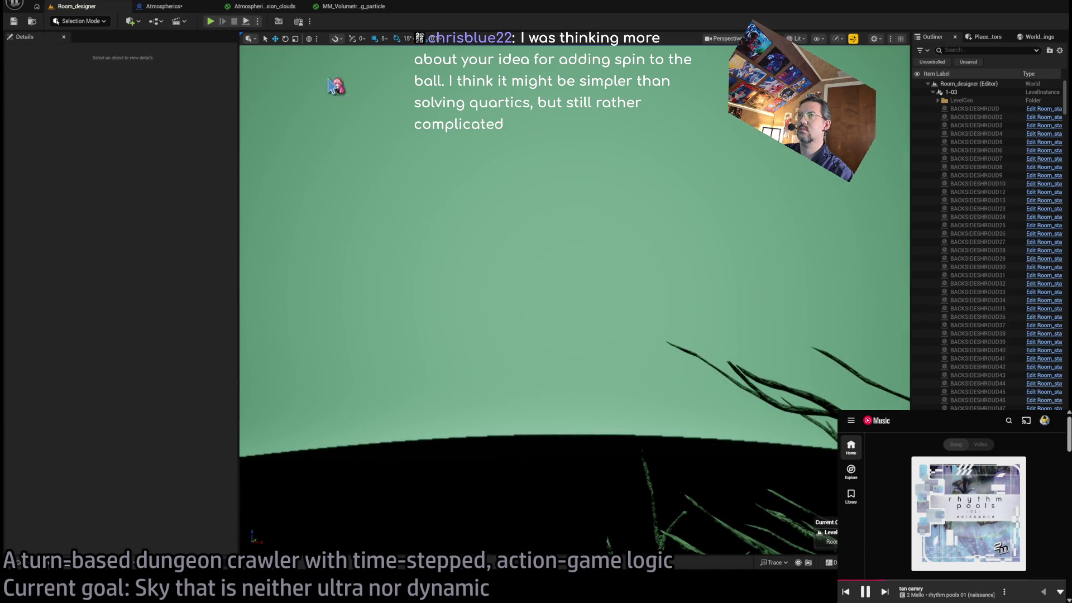
click(261, 6)
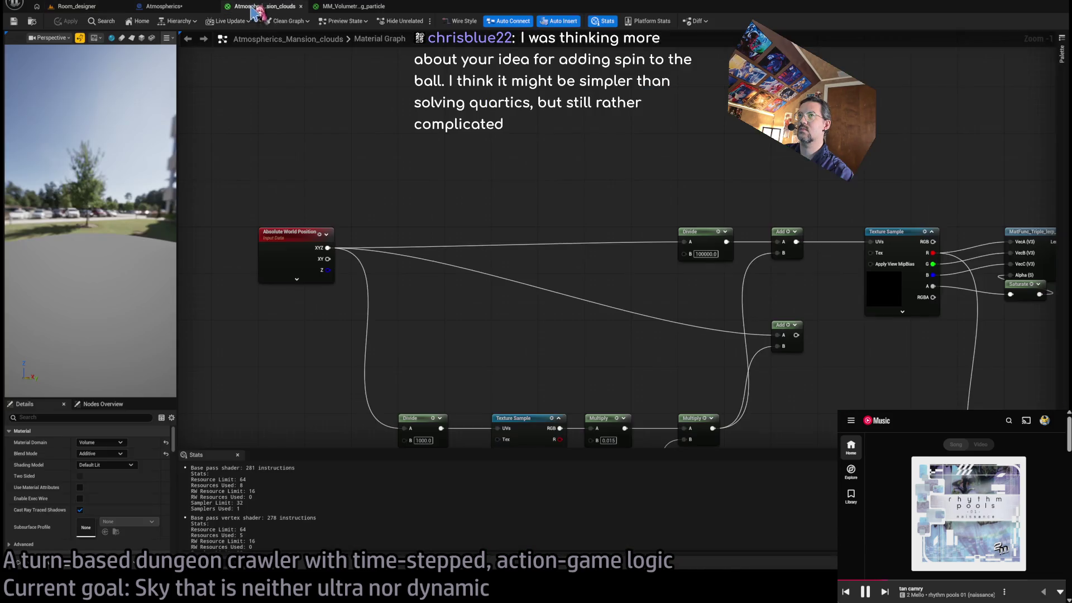
mouse_move(629, 249)
mouse_down()
mouse_move(522, 258)
mouse_move(588, 282)
mouse_up()
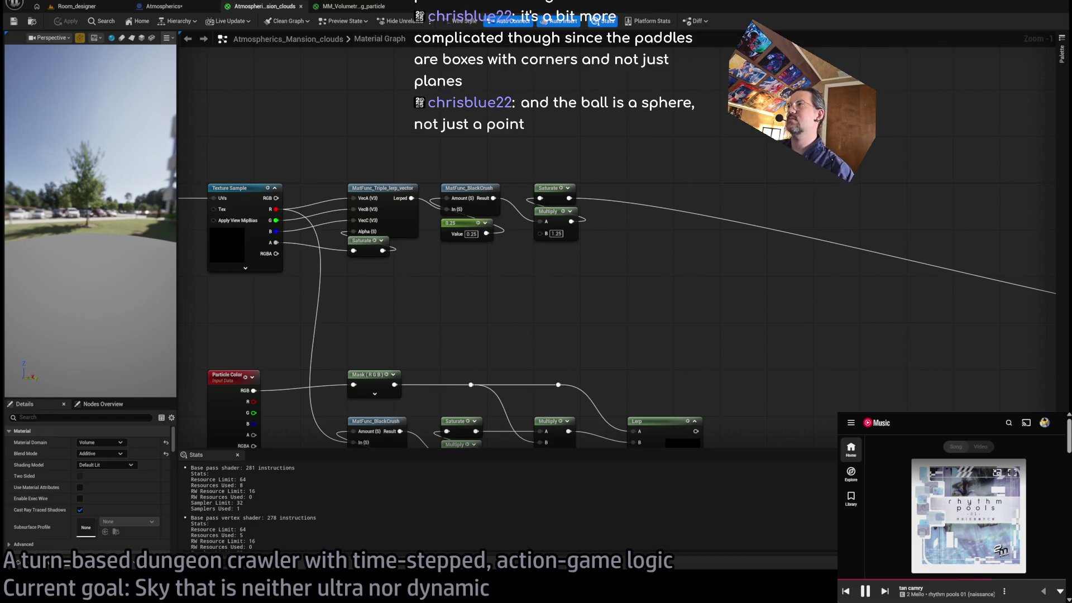
Recentre Make Vector4 and the material output, then view the Room_designer sky.
scroll(582, 179, down, 2)
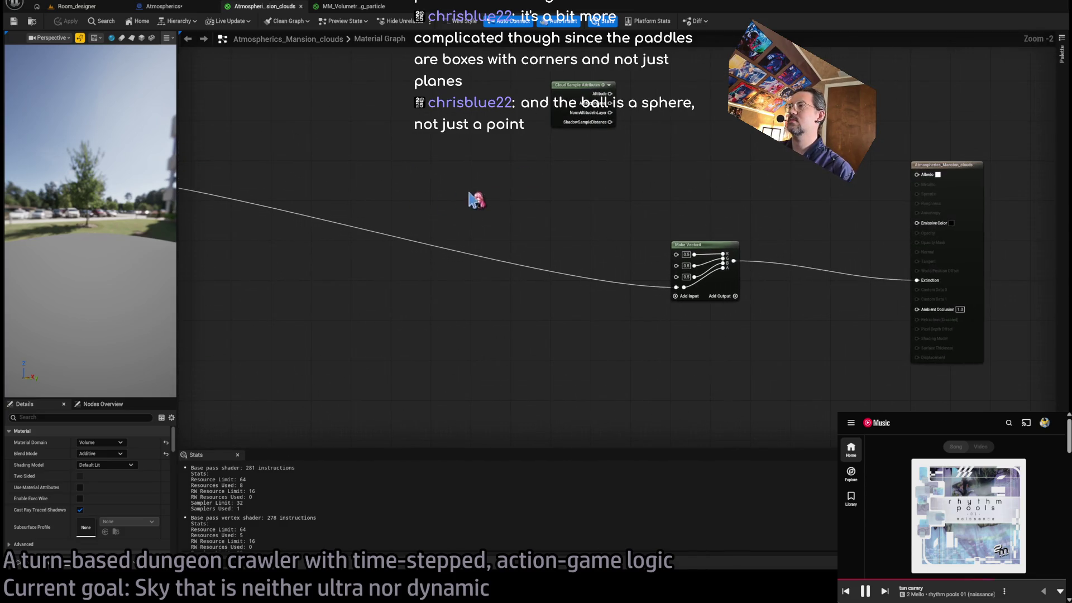
drag(678, 223, 606, 224)
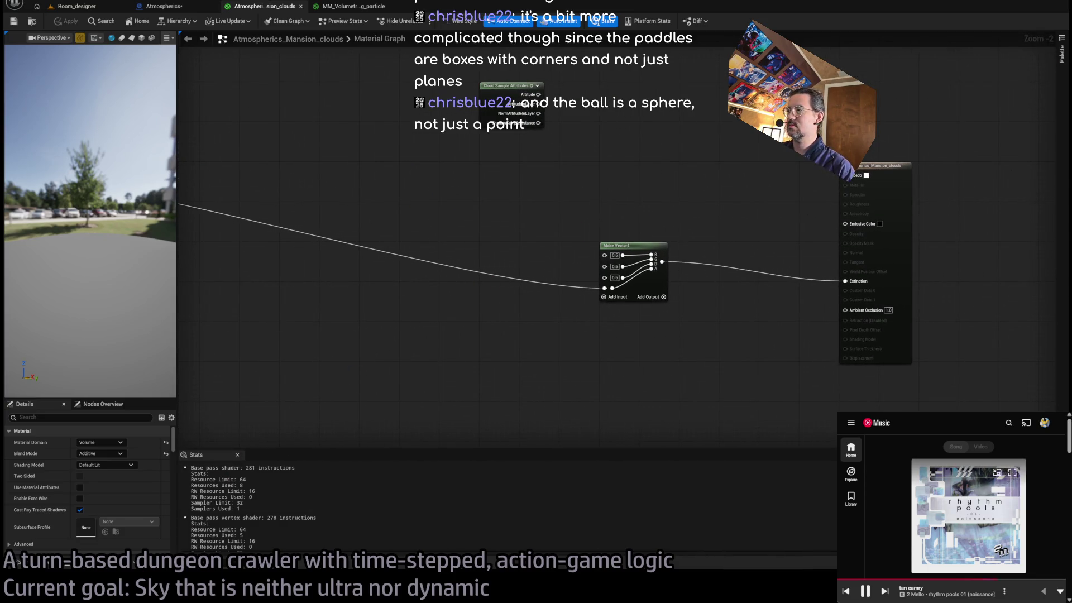
mouse_move(494, 204)
mouse_down()
mouse_move(874, 285)
mouse_move(509, 237)
mouse_up()
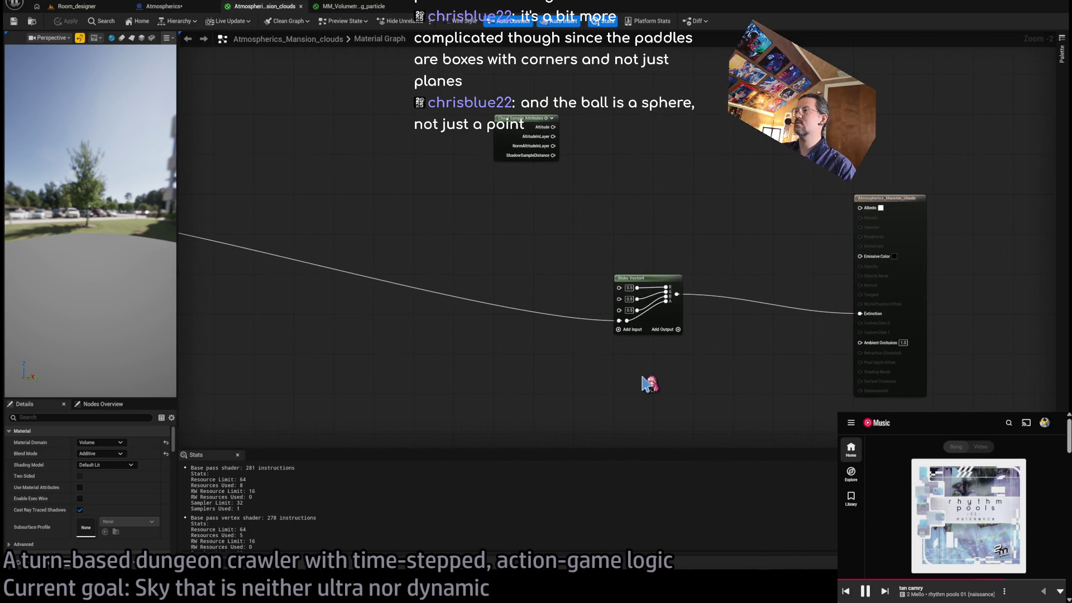
mouse_move(648, 383)
mouse_down()
mouse_move(854, 378)
mouse_move(889, 390)
mouse_move(680, 323)
mouse_move(302, 293)
mouse_up()
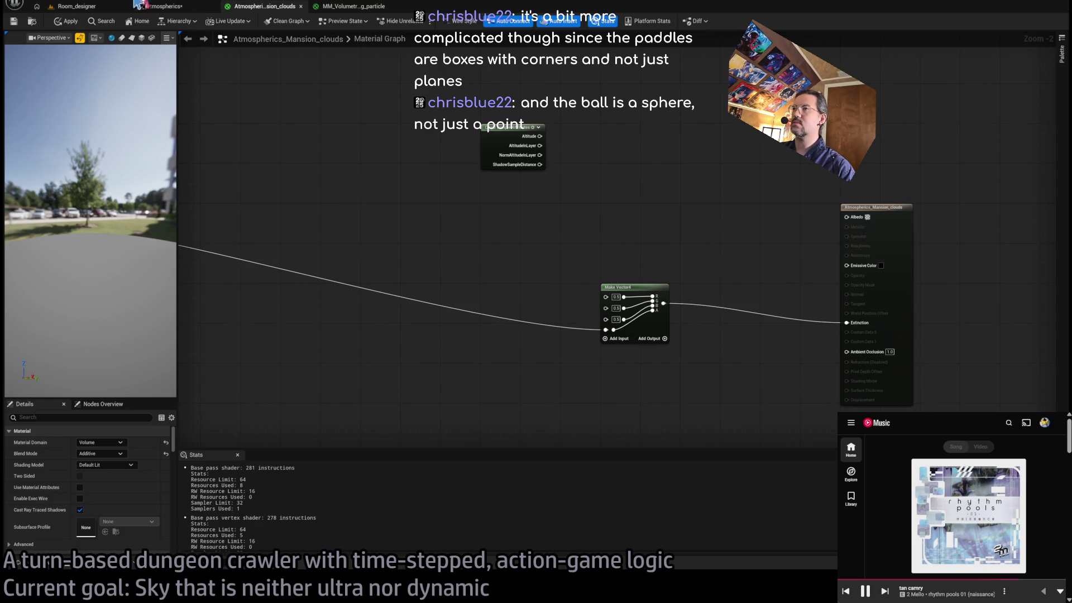
click(84, 8)
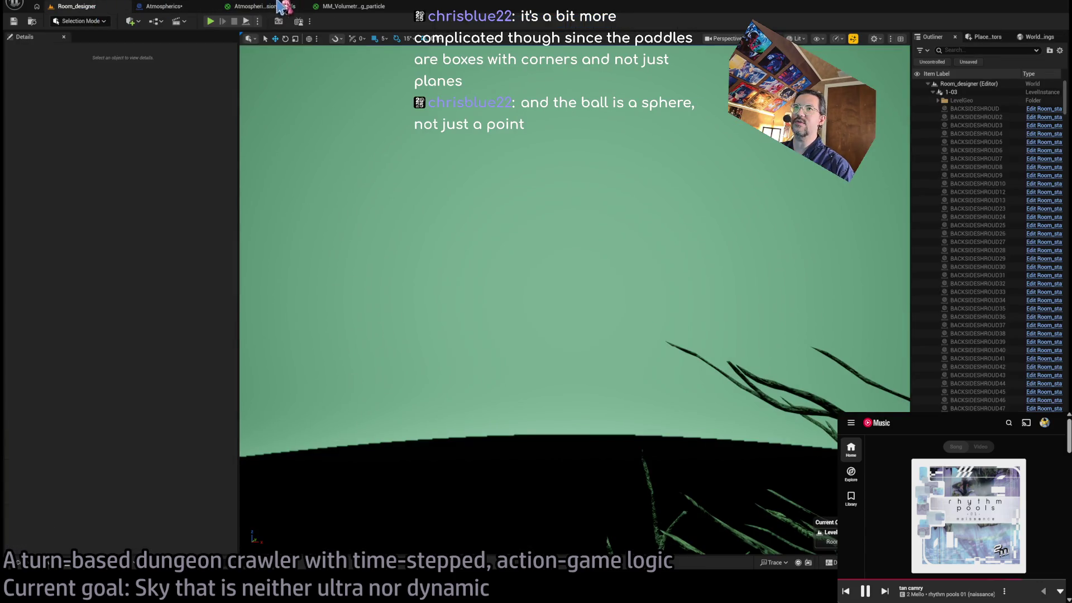
click(263, 7)
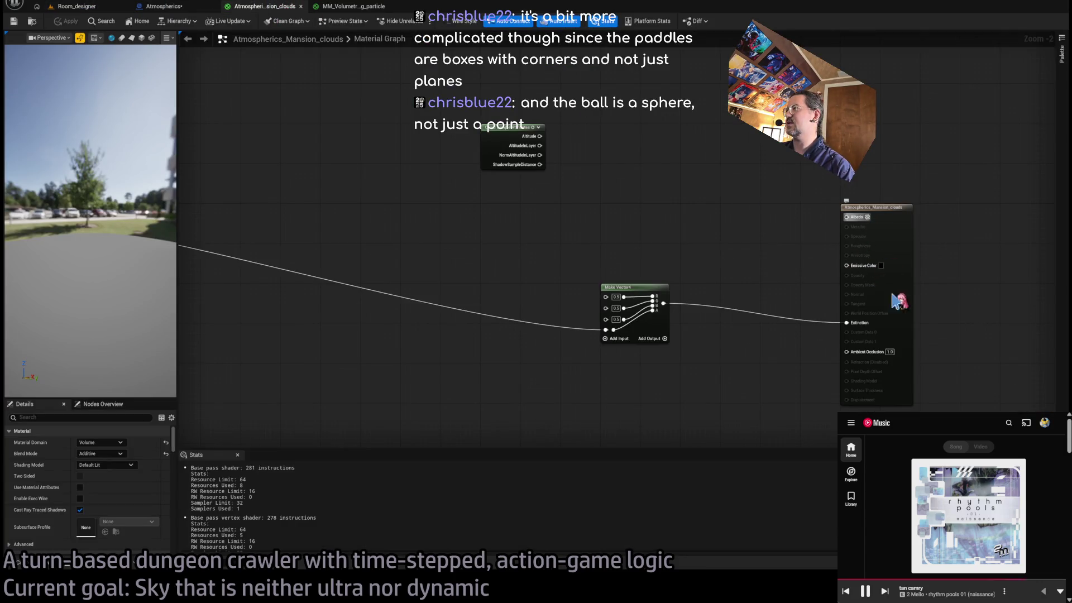
Save and apply the cloud material, then pan back to the noise texture nodes.
click(14, 22)
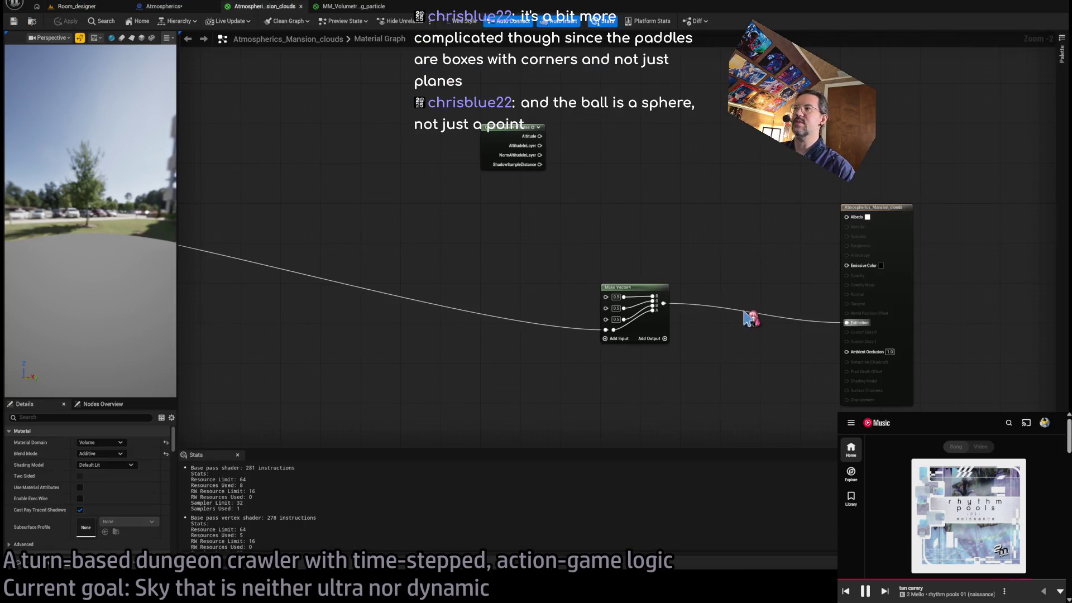
mouse_move(748, 319)
mouse_down()
mouse_move(617, 253)
mouse_move(550, 268)
mouse_move(625, 279)
mouse_move(636, 264)
mouse_move(981, 283)
mouse_move(874, 282)
mouse_move(894, 264)
mouse_up()
scroll(949, 279, down, 1)
mouse_move(720, 243)
mouse_down()
mouse_move(642, 223)
mouse_move(288, 259)
mouse_move(660, 232)
mouse_up()
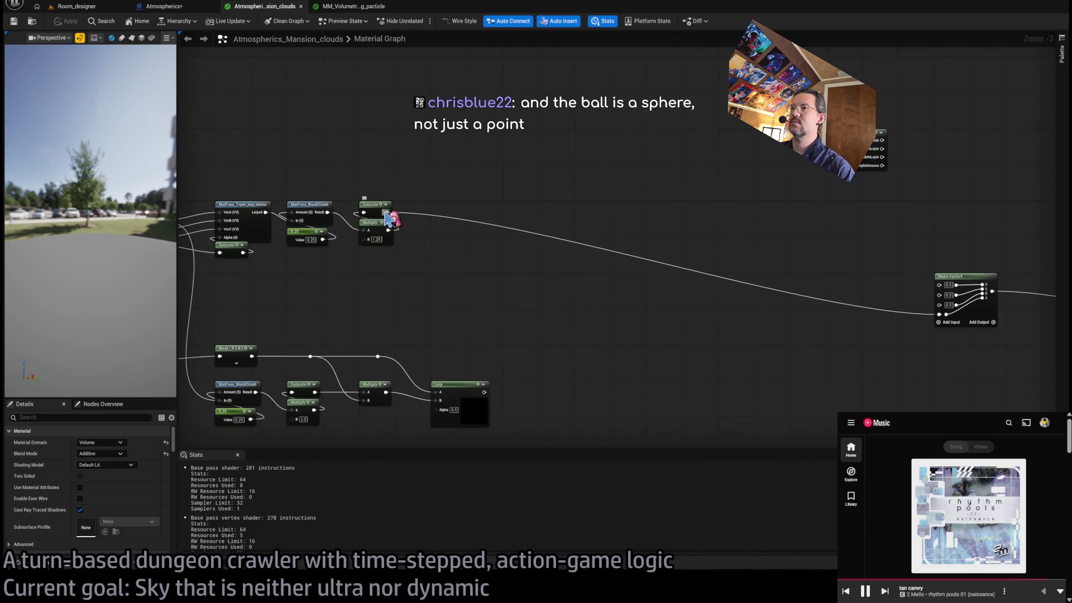
drag(647, 193, 568, 185)
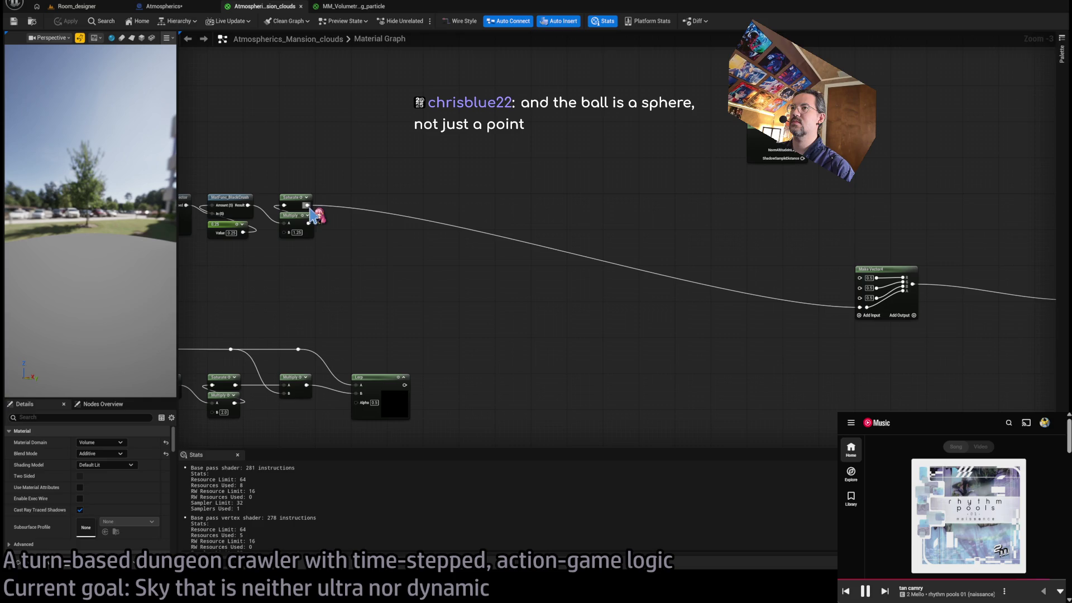
drag(307, 206, 593, 270)
Route the Texture Sample's R channel via a reroute into Make Vector4's fourth input, undoing a stray Reflection Vector.
scroll(516, 212, up, 1)
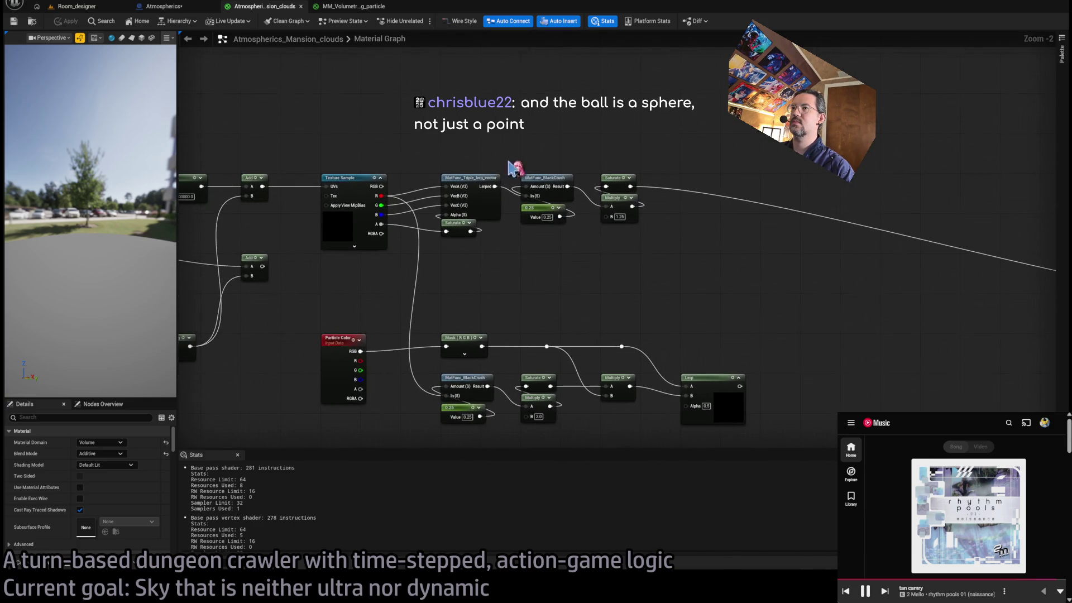
drag(516, 213, 592, 174)
drag(381, 195, 471, 120)
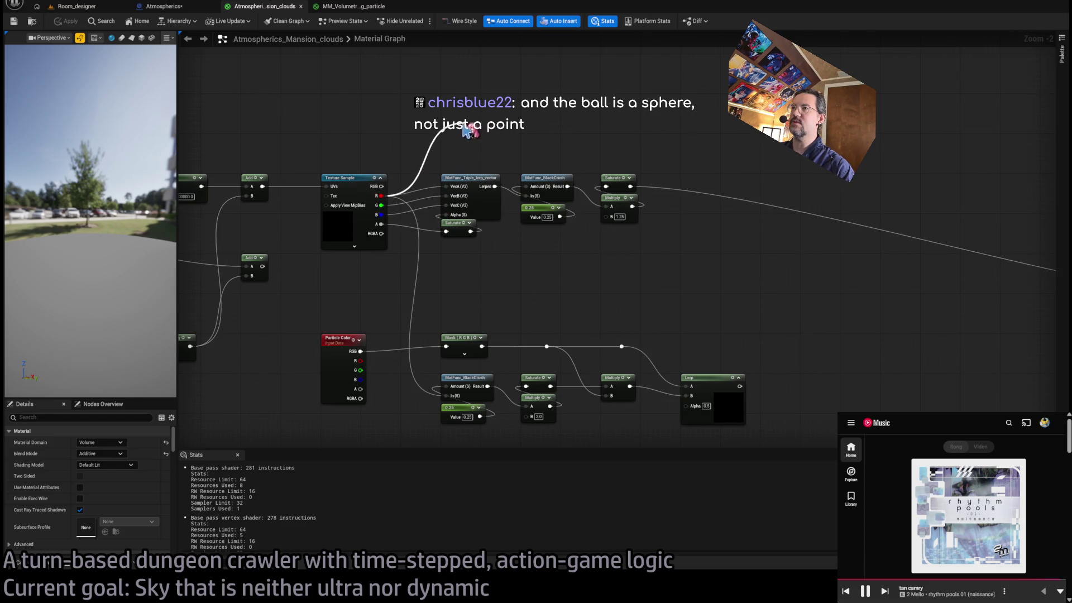
key(ctrl+z)
mouse_move(381, 195)
mouse_down()
mouse_move(501, 119)
mouse_move(665, 139)
mouse_move(1050, 296)
mouse_move(889, 301)
mouse_up()
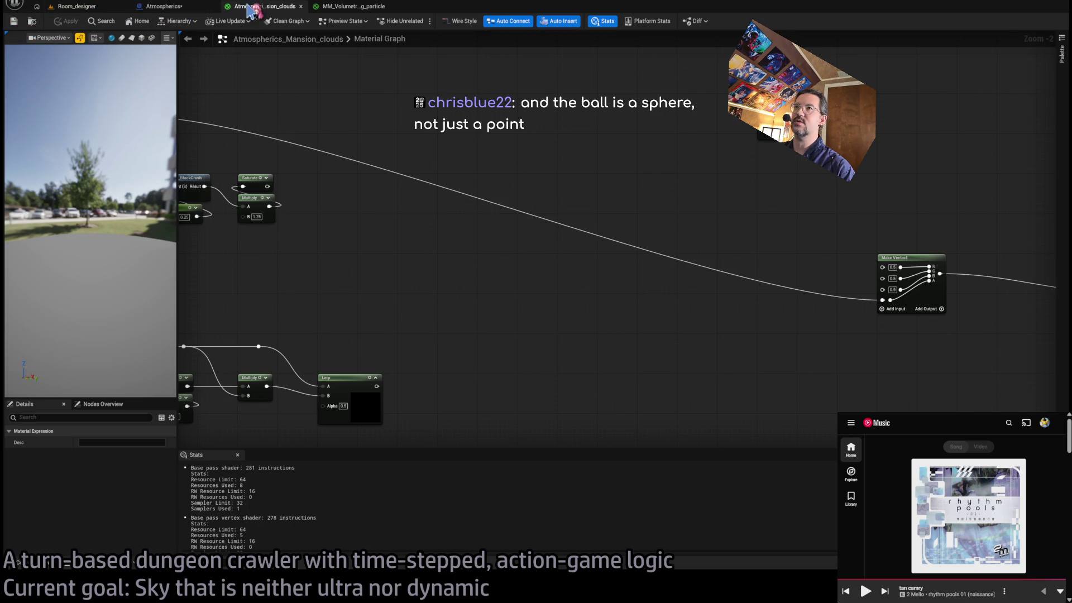
click(120, 8)
click(265, 7)
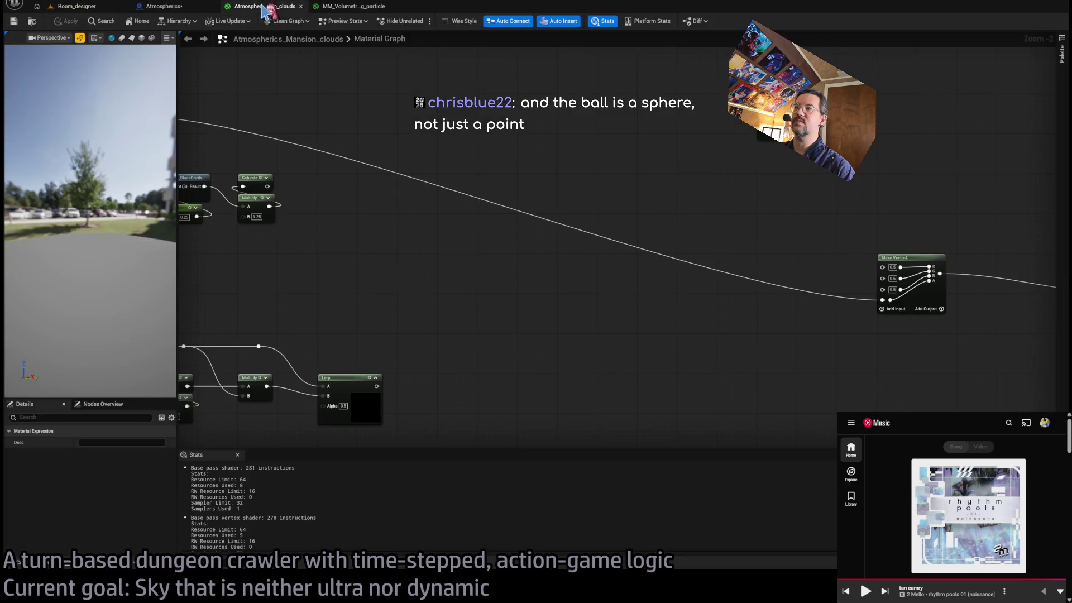
alt+click(885, 300)
mouse_move(885, 300)
mouse_down()
mouse_move(617, 227)
mouse_move(184, 83)
mouse_move(134, 28)
mouse_up()
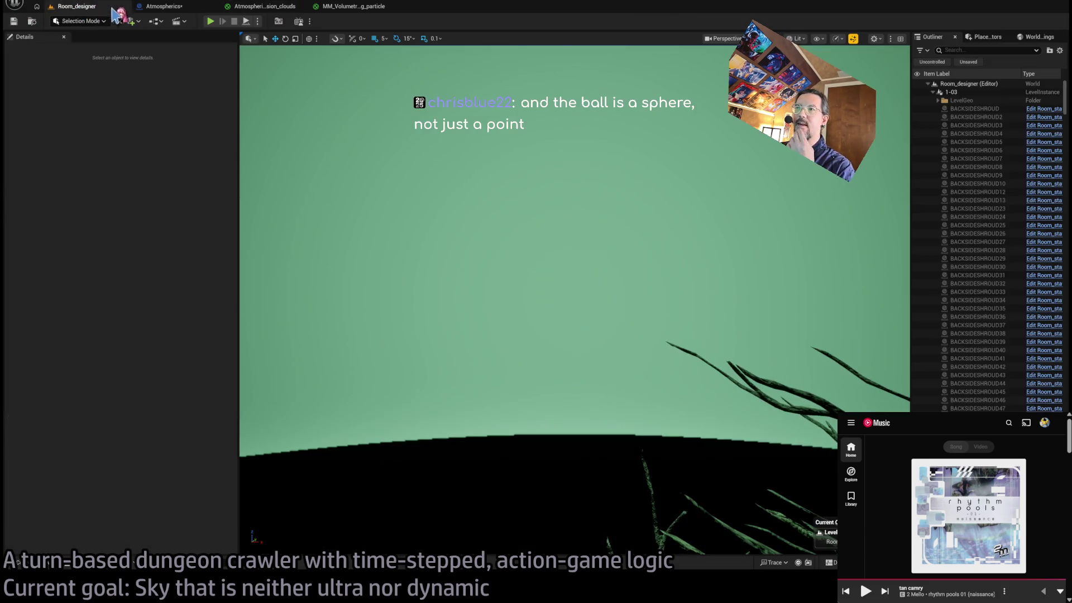
click(78, 6)
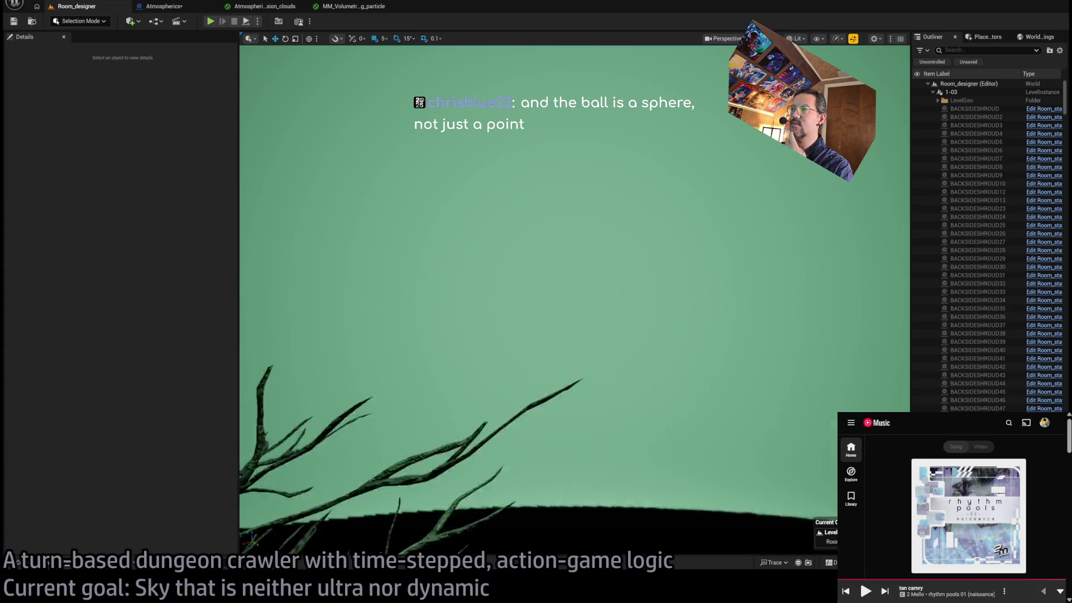
click(262, 7)
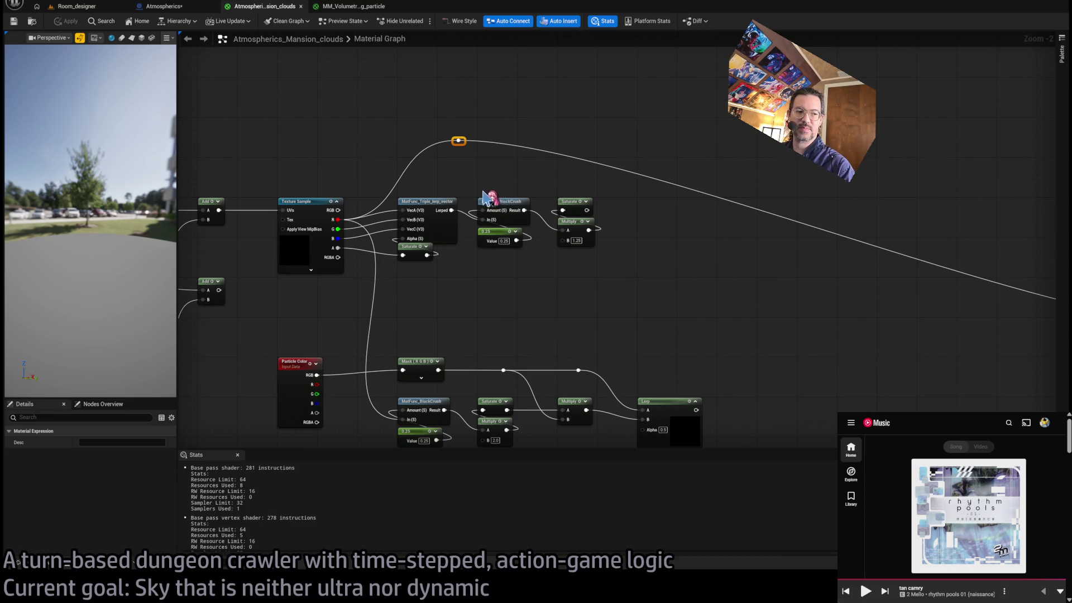
mouse_move(495, 200)
mouse_down()
mouse_move(203, 206)
mouse_move(536, 249)
mouse_up()
scroll(514, 254, down, 1)
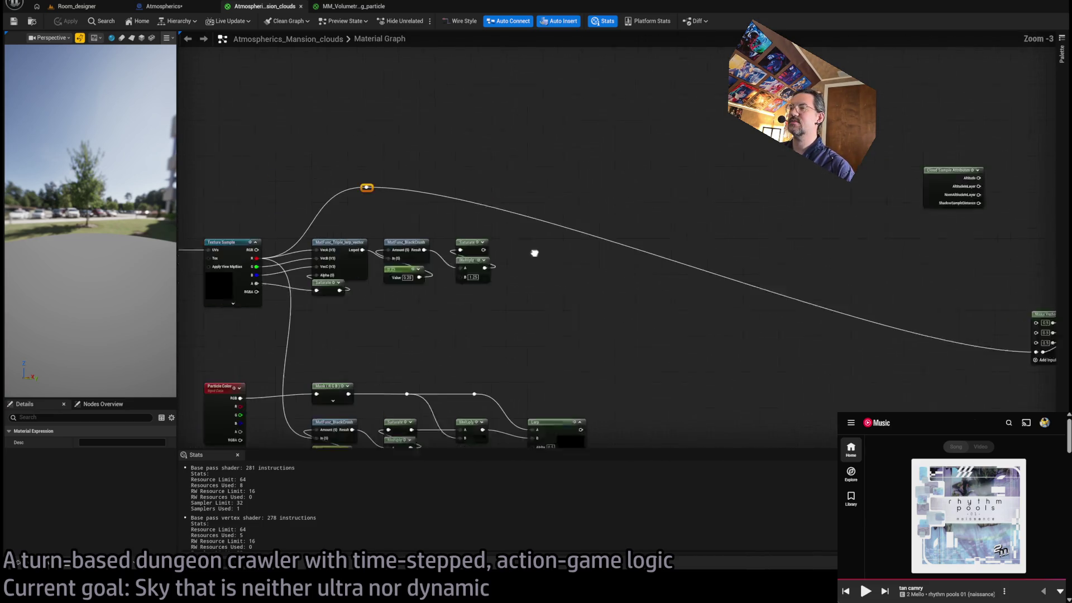
mouse_move(648, 304)
mouse_down()
mouse_move(581, 299)
mouse_move(756, 305)
mouse_up()
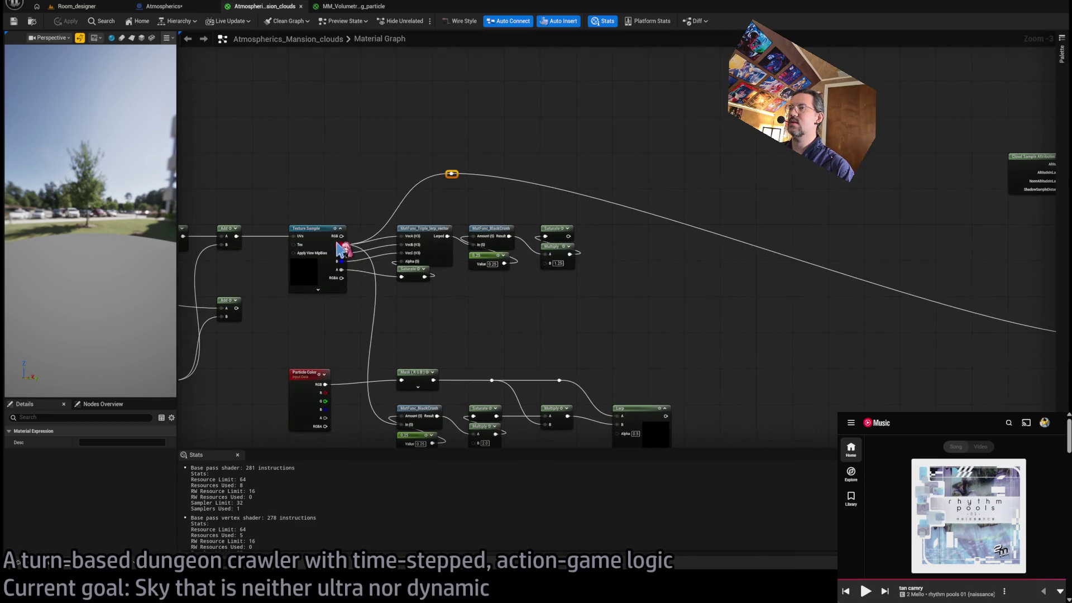
Unplug Make Vector4's fourth input, set it to 0.999999, and preview the level.
double_click(490, 259)
alt+click(611, 291)
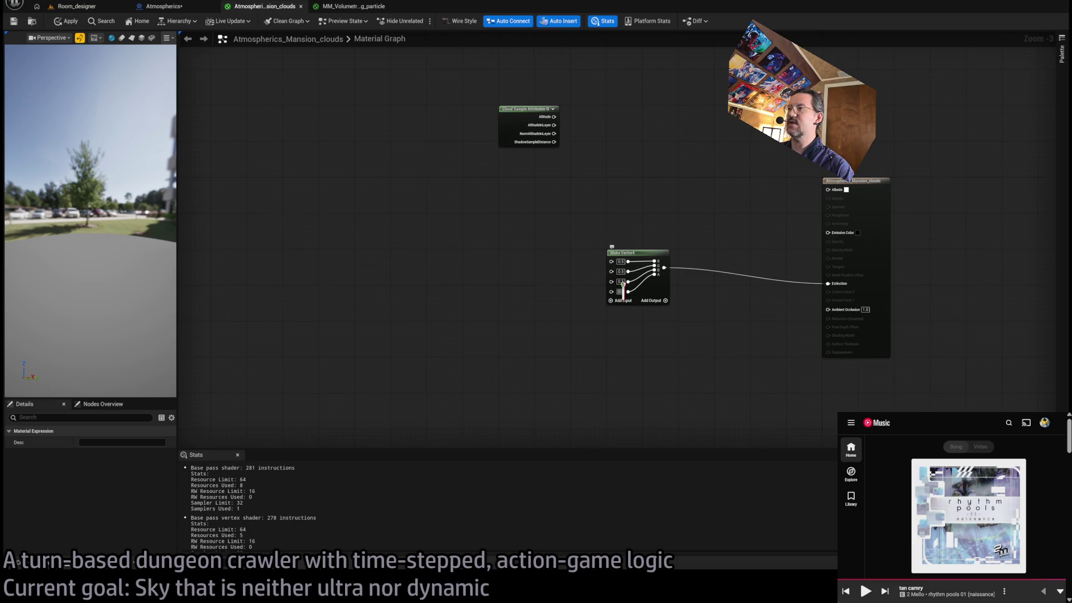
text(0.999999)
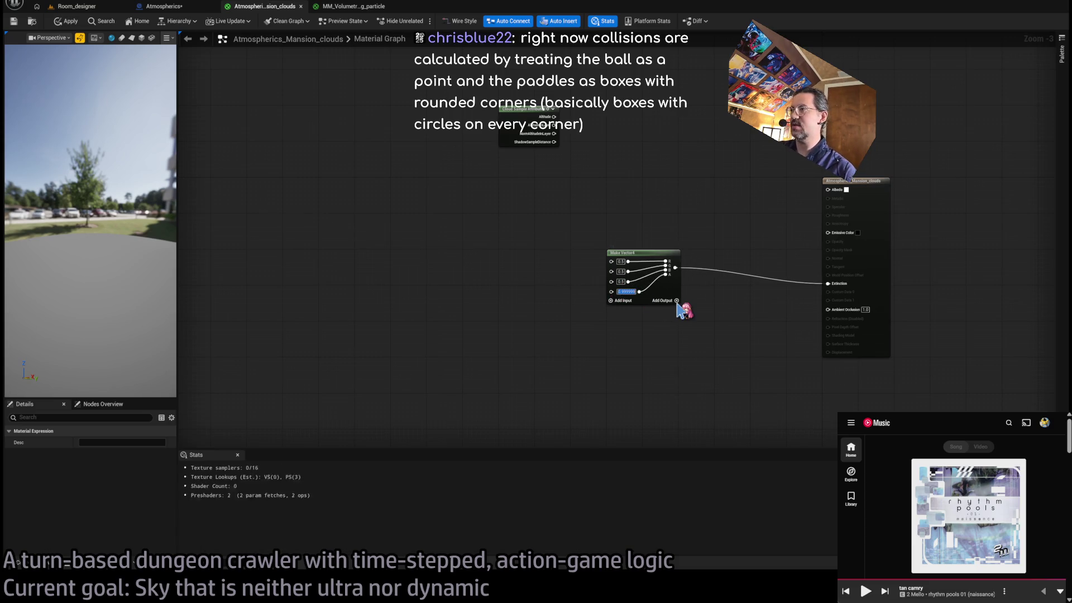
click(319, 205)
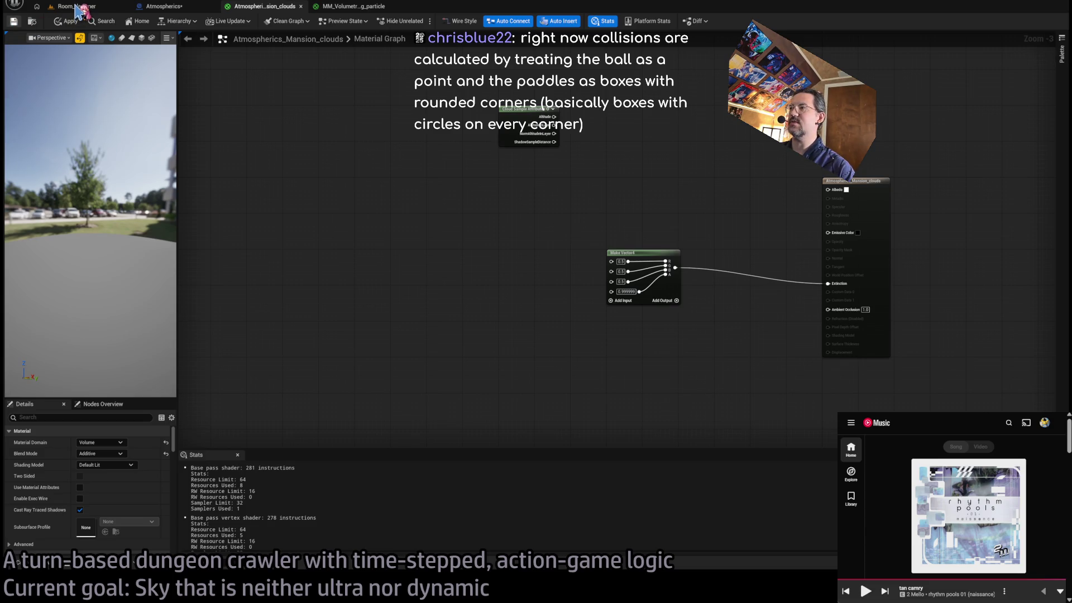
click(76, 7)
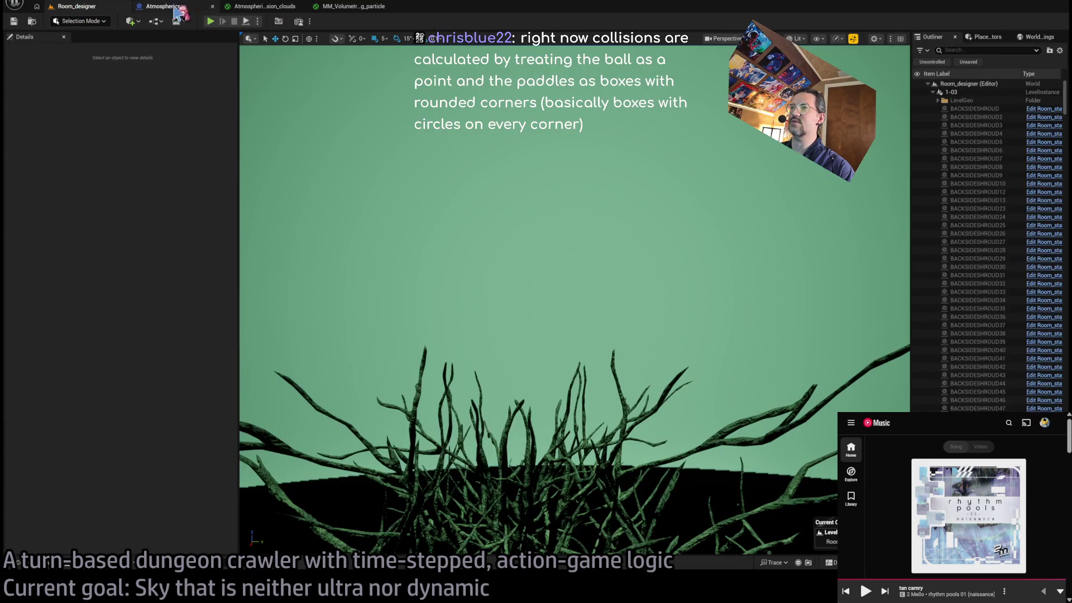
click(263, 6)
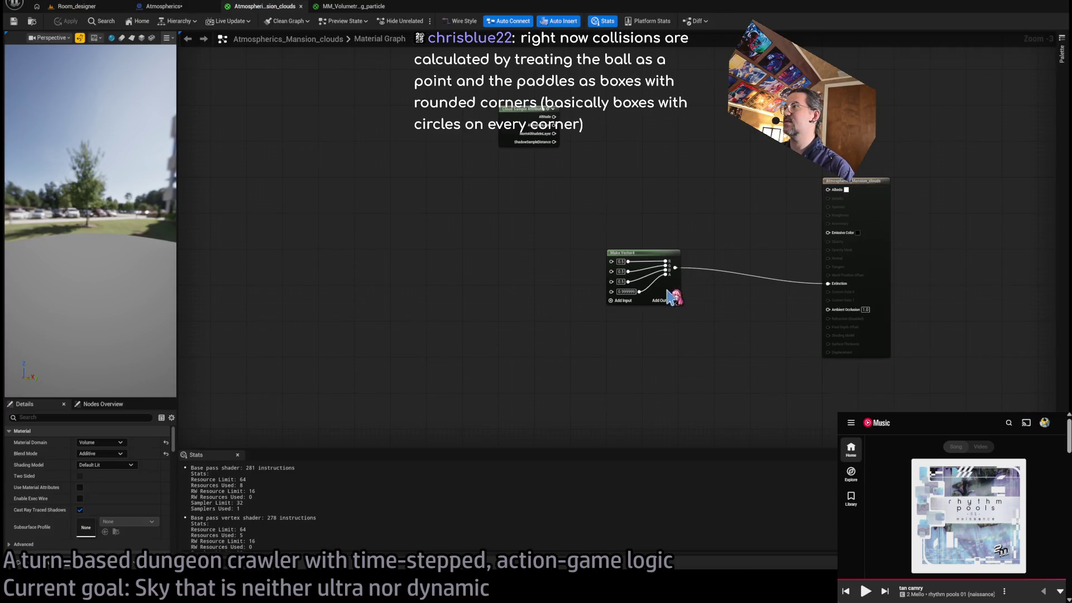
Change the fourth component to 1 and fly up in Room_designer to see only sky.
text(1)
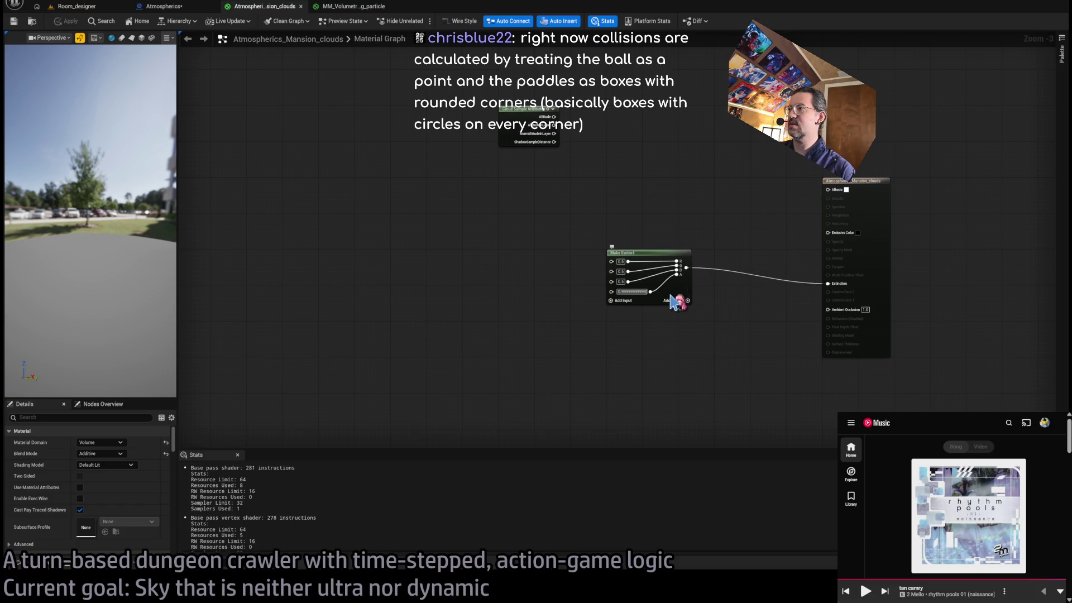
key(Return)
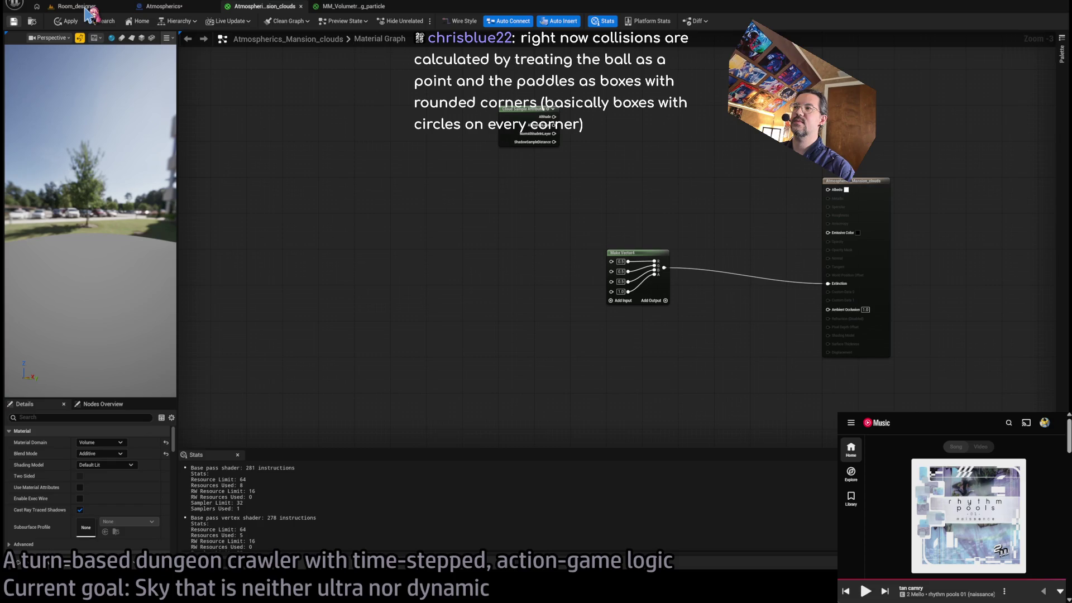
click(78, 6)
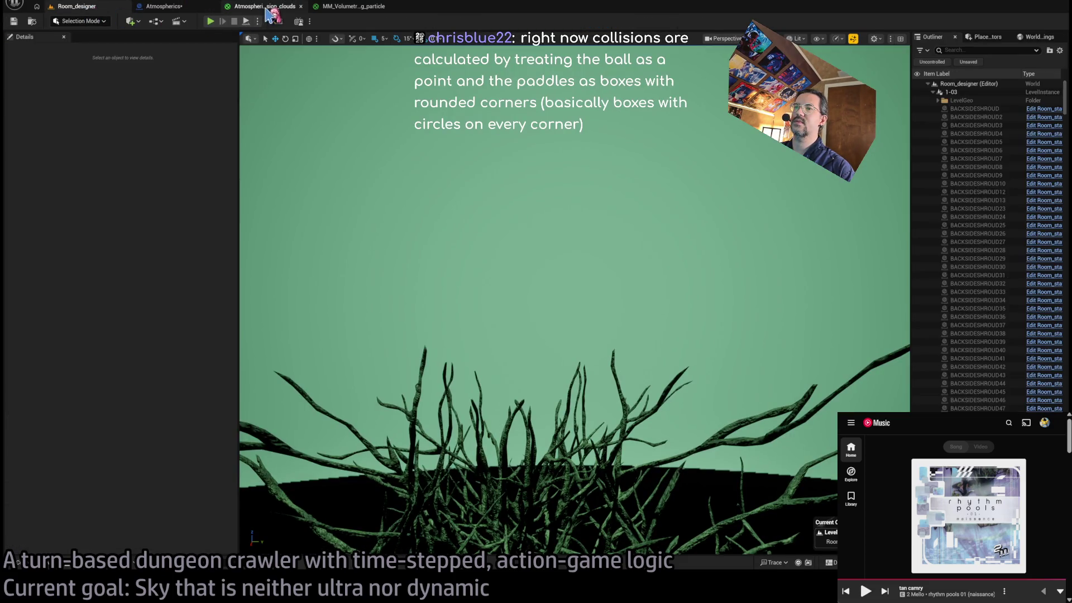
key(e)
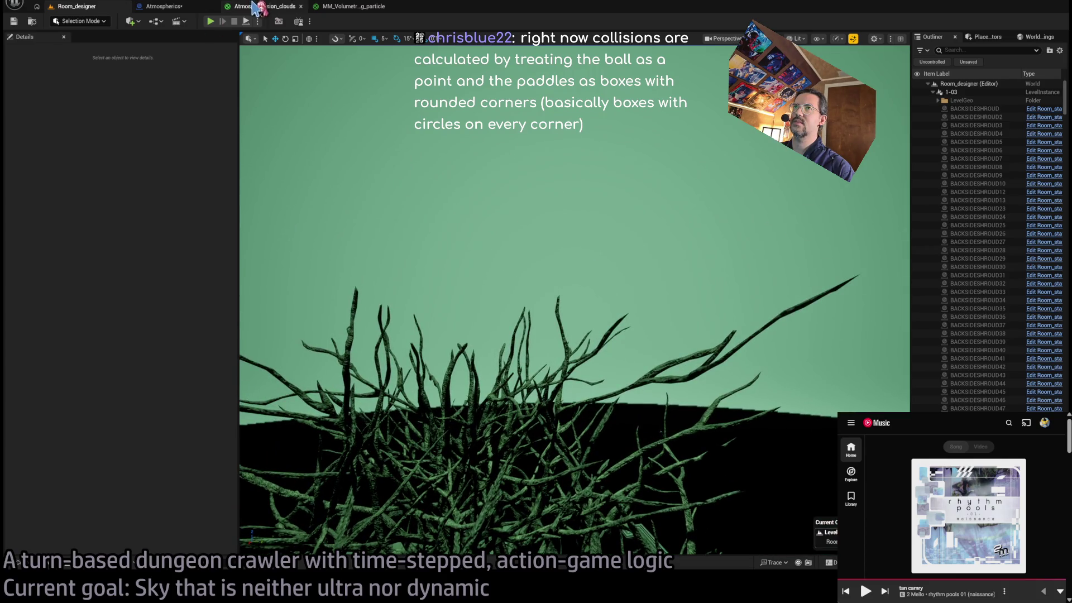
click(264, 6)
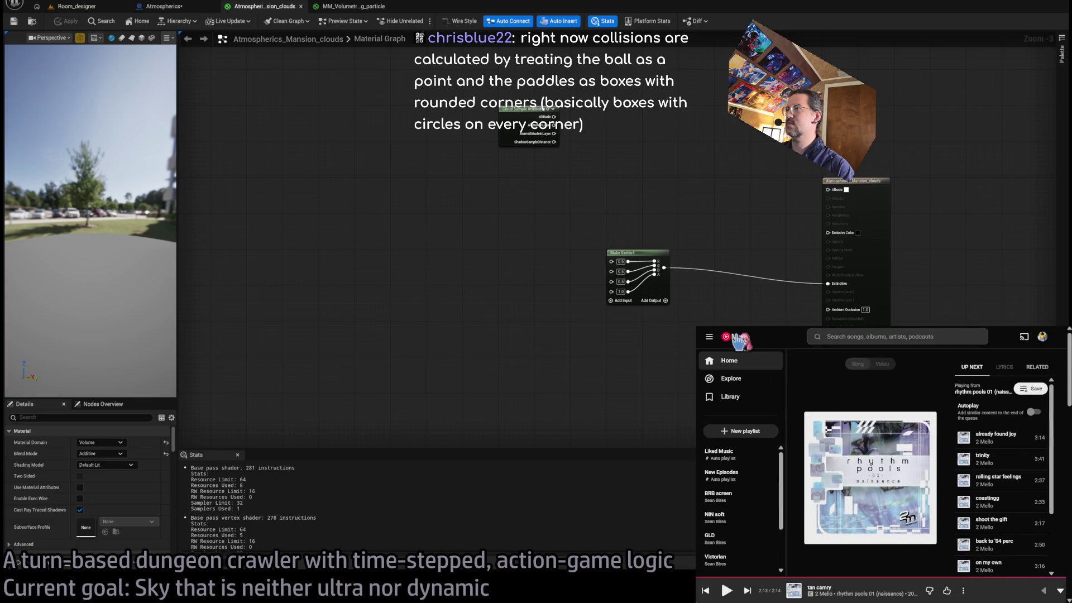
Go to YouTube Music's home page and page through the Listen again carousel.
click(738, 339)
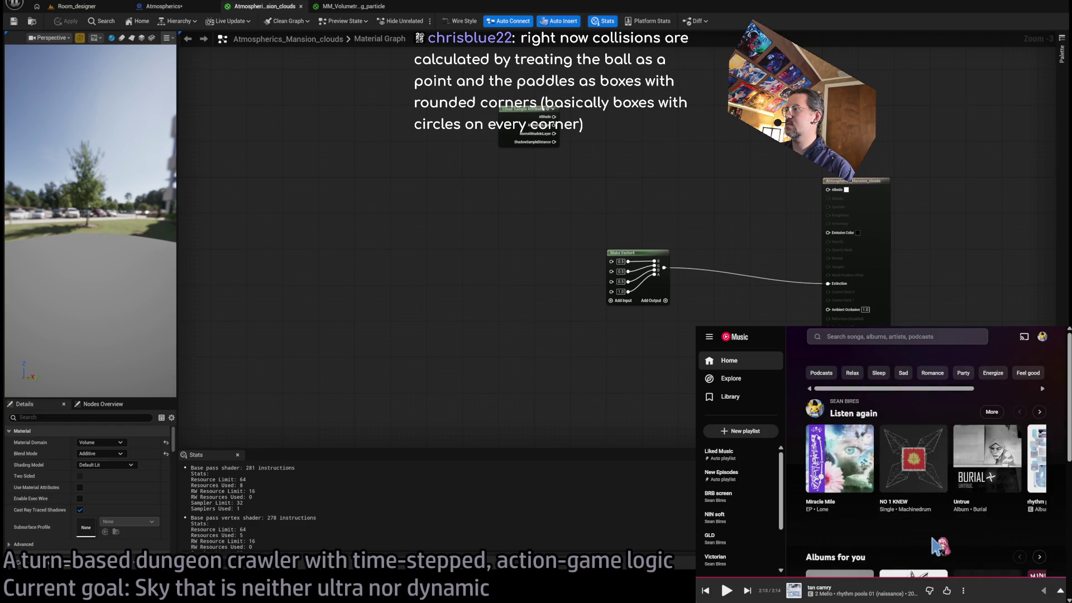
click(1039, 411)
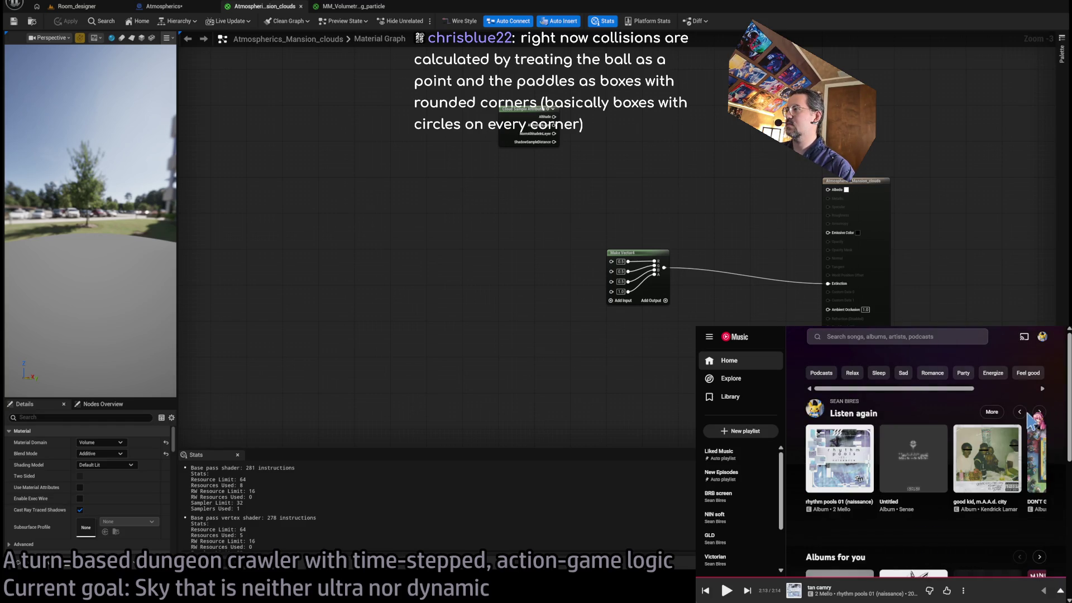
click(1040, 411)
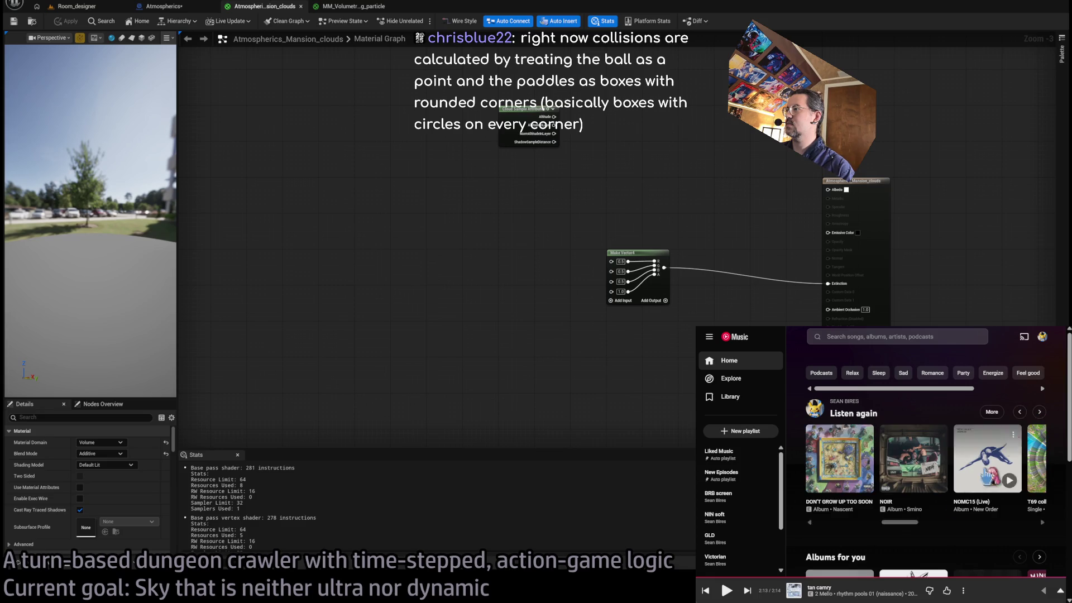
scroll(949, 538, down, 2)
scroll(950, 537, down, 1)
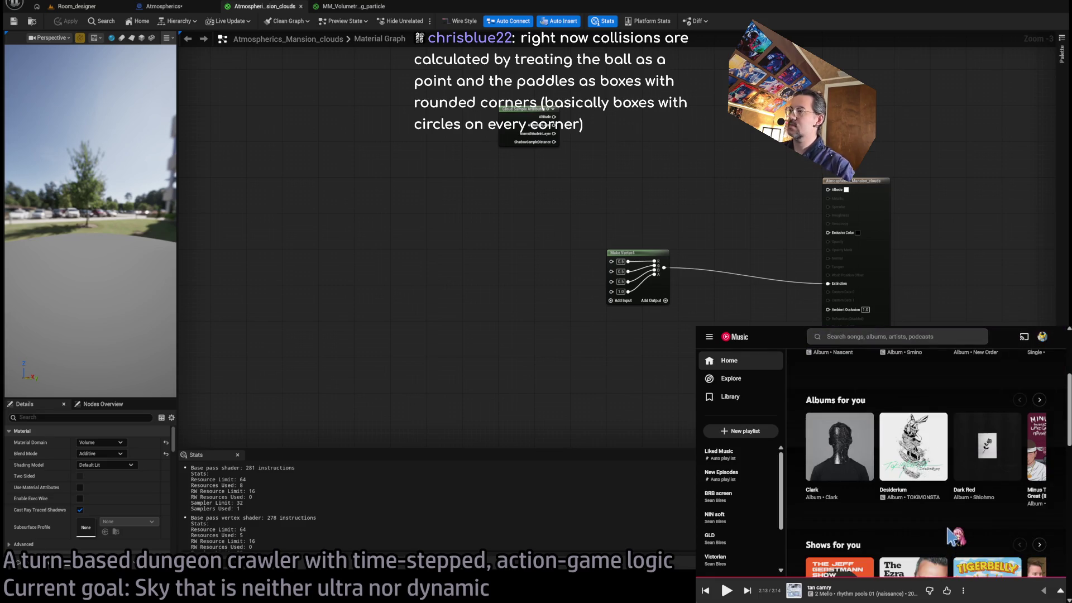
scroll(949, 537, down, 3)
scroll(949, 536, up, 2)
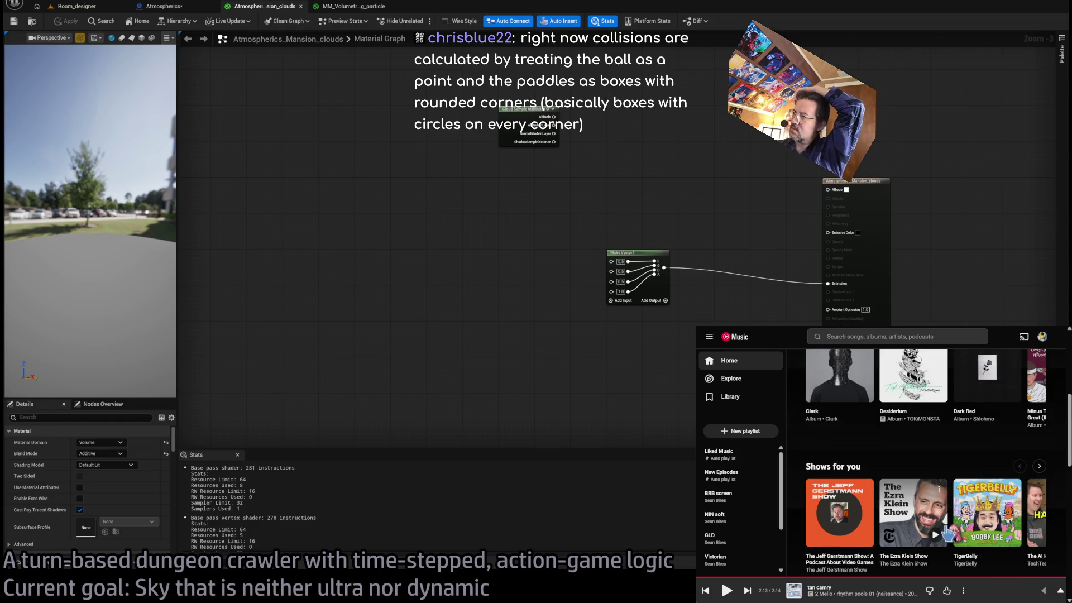
scroll(1040, 415, up, 2)
Page through Albums for you and open How To Destroy Angels' Welcome oblivion album.
click(1040, 401)
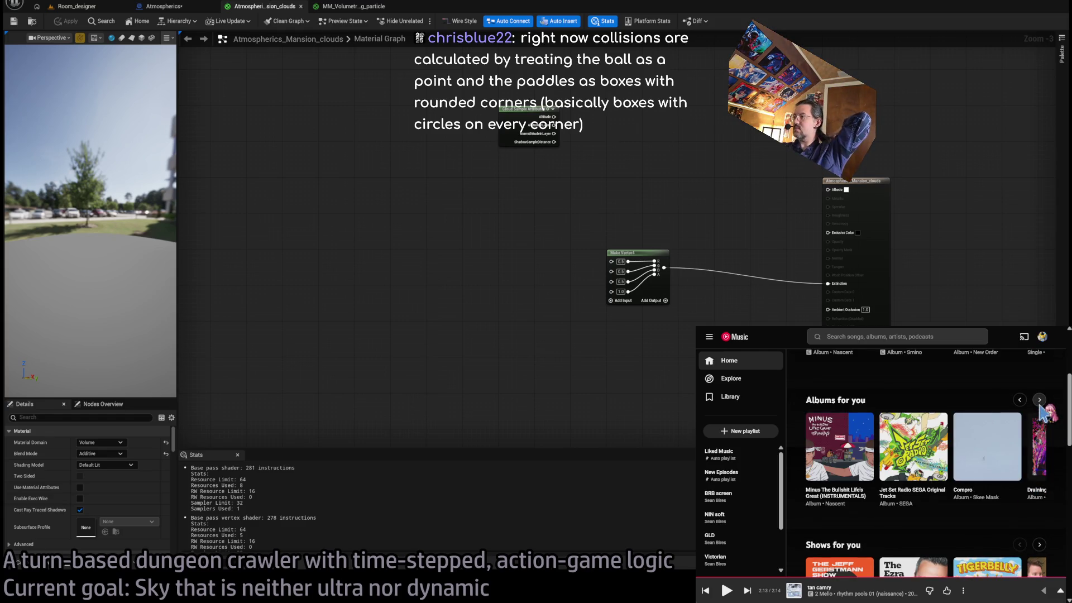
click(1039, 401)
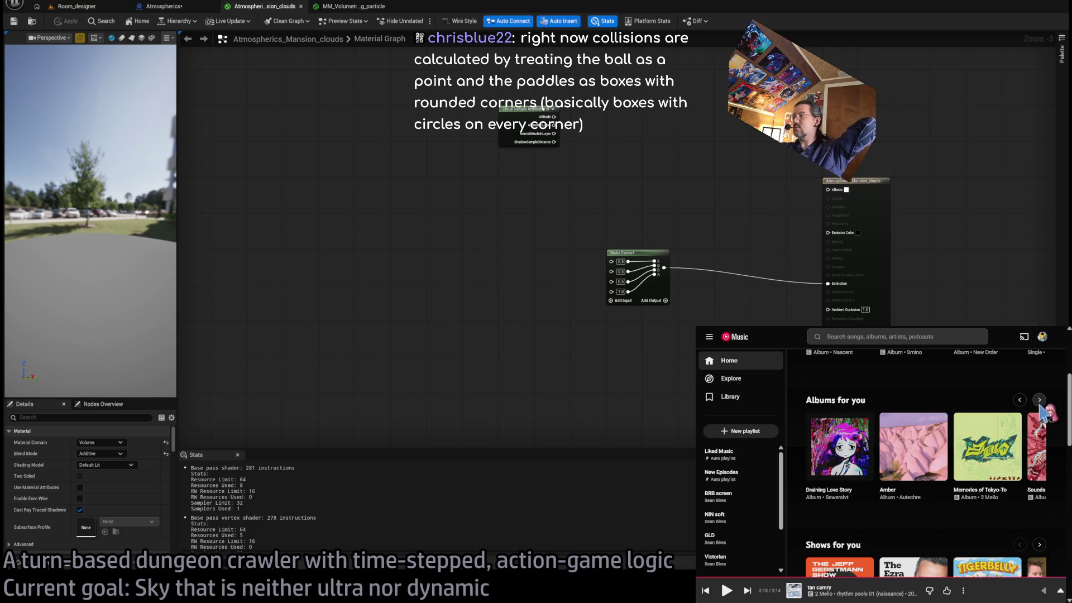
click(1040, 400)
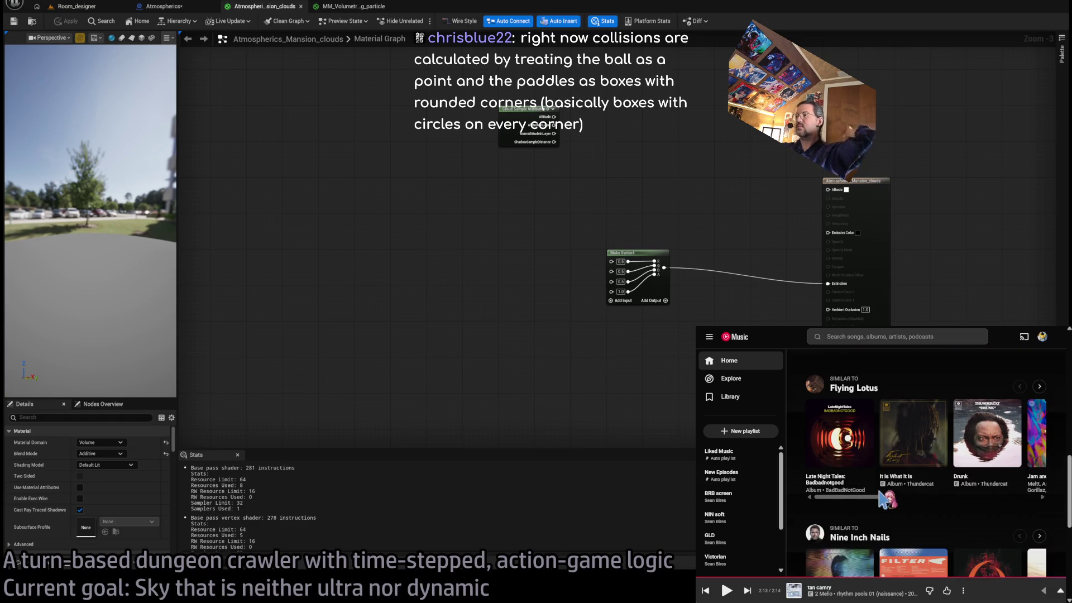
scroll(888, 497, down, 2)
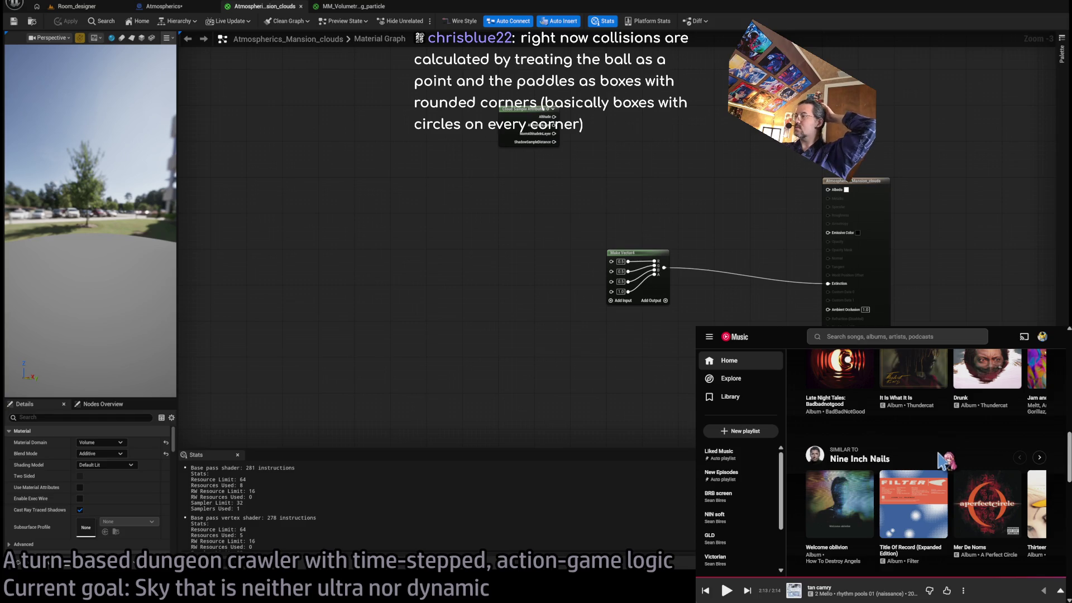
click(823, 548)
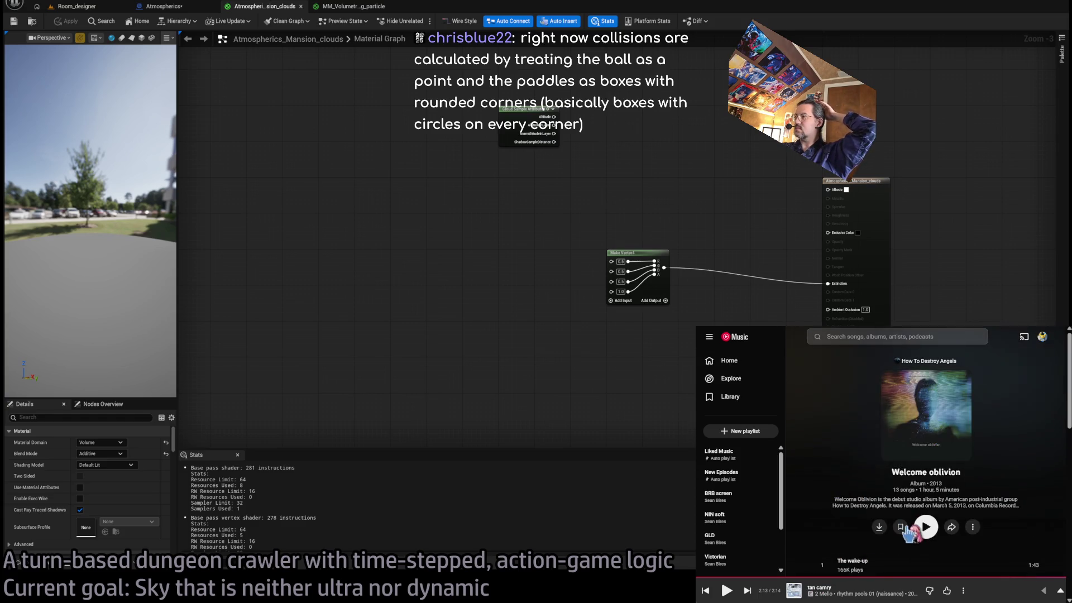
scroll(825, 463, down, 7)
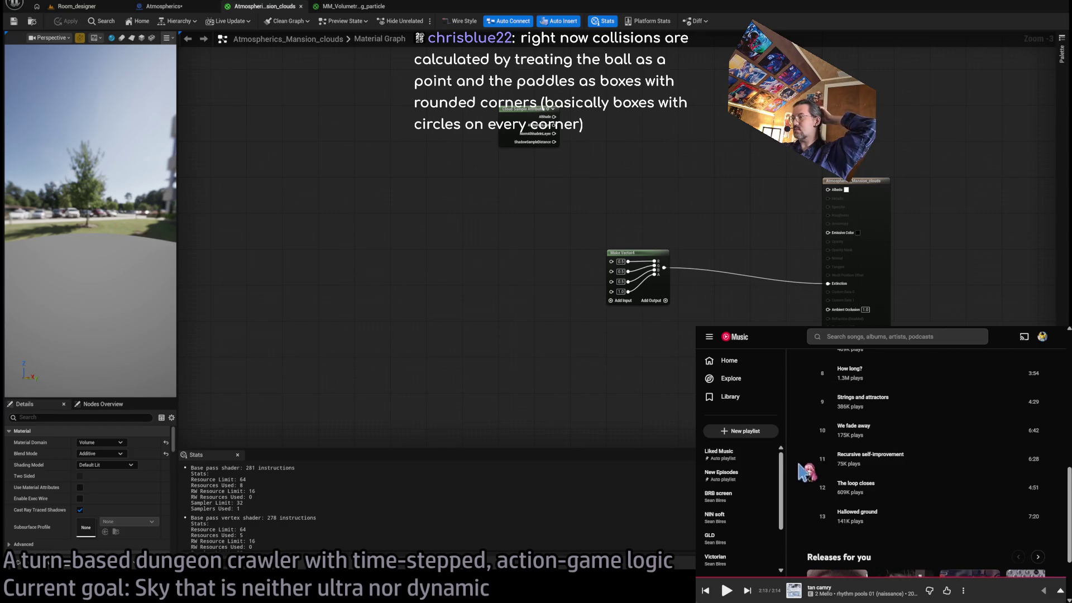
scroll(807, 475, up, 4)
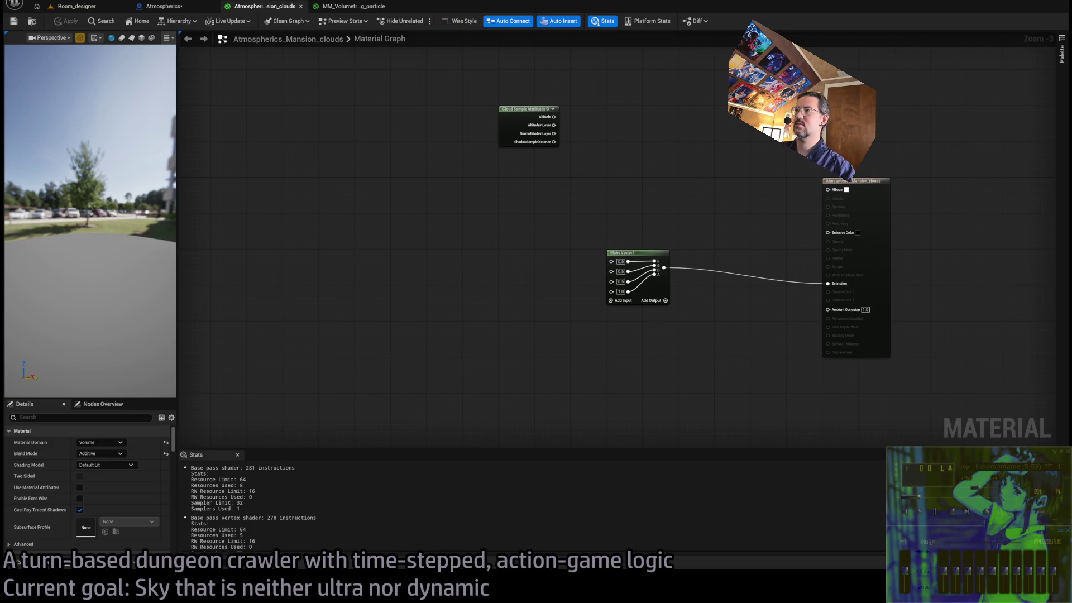
Place a SphereMask node (radius 256, hardness 100) in the clouds material graph.
drag(651, 354, 560, 340)
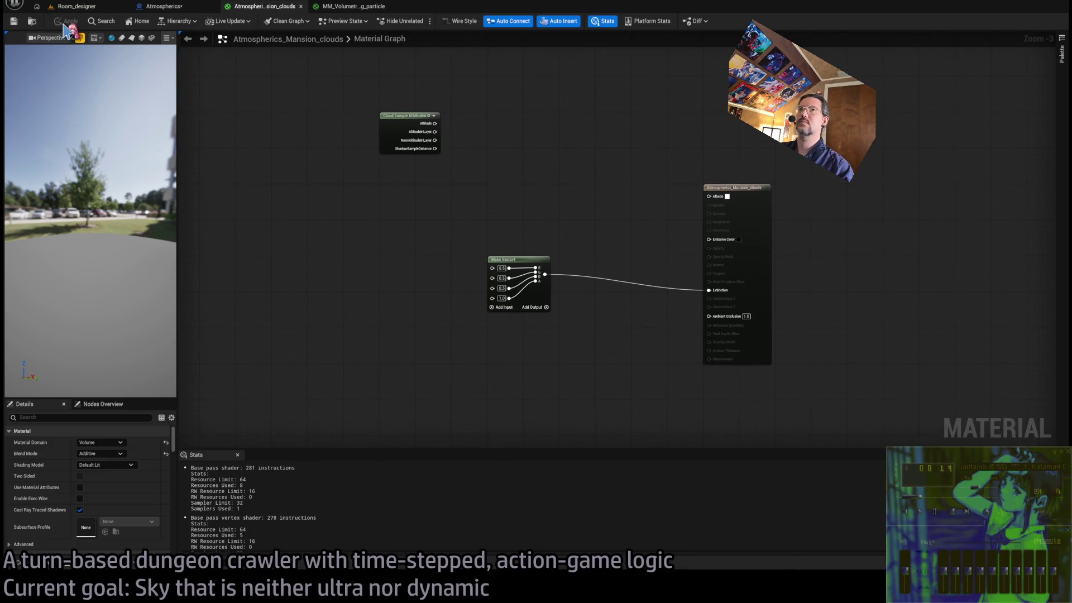
drag(495, 213, 508, 223)
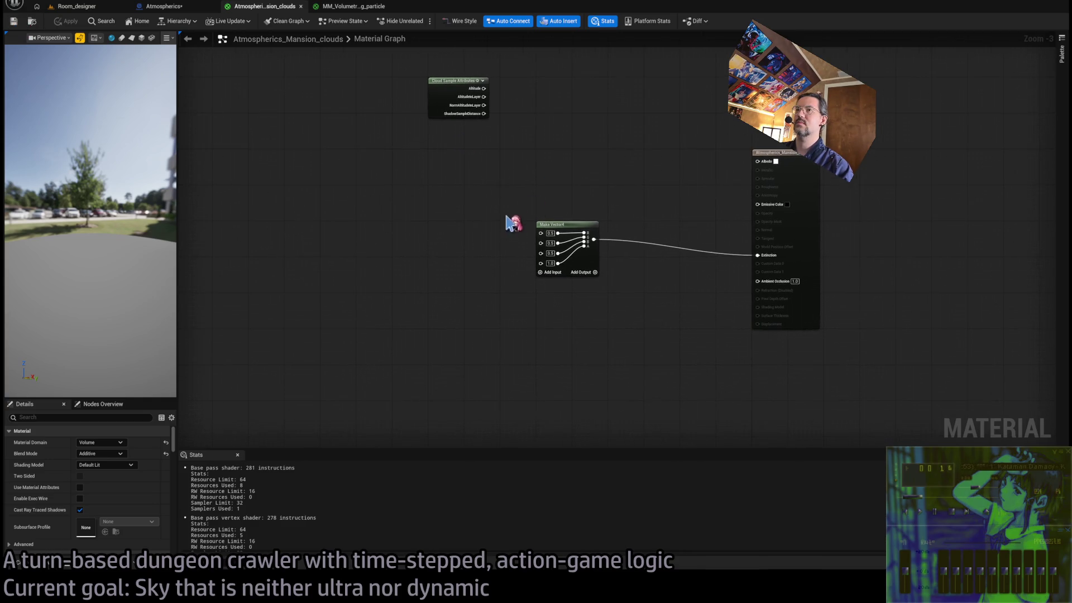
scroll(476, 319, up, 3)
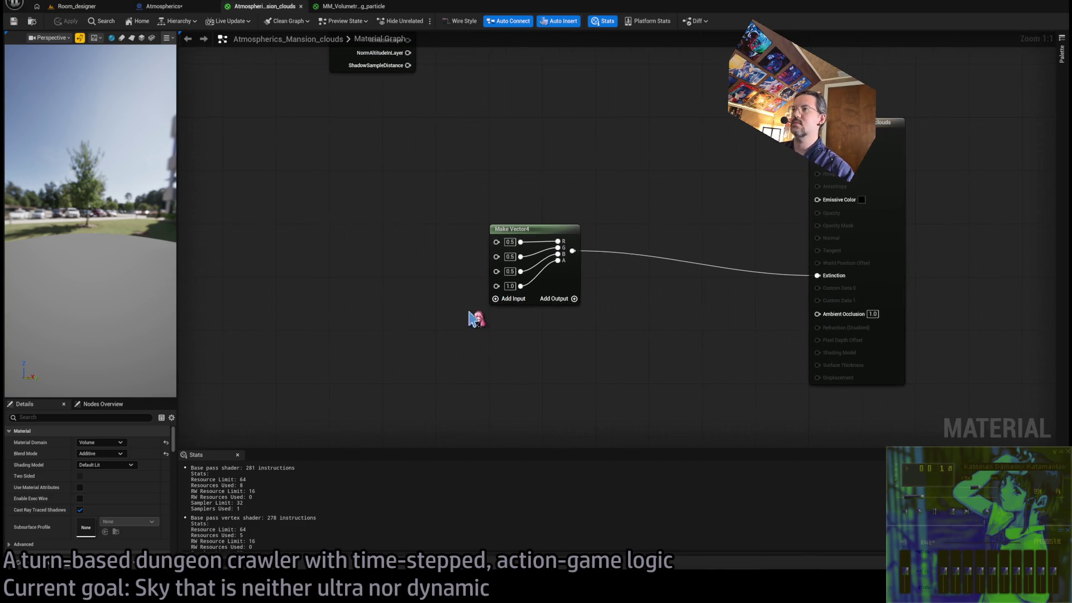
drag(476, 320, 617, 337)
scroll(397, 295, down, 3)
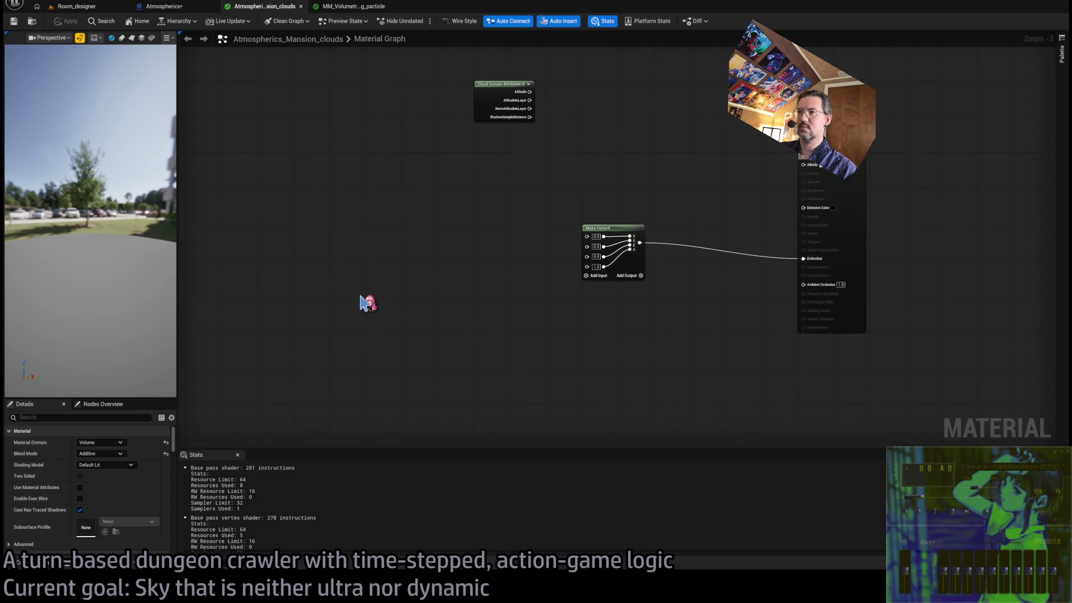
key(ctrl+v)
scroll(457, 319, up, 2)
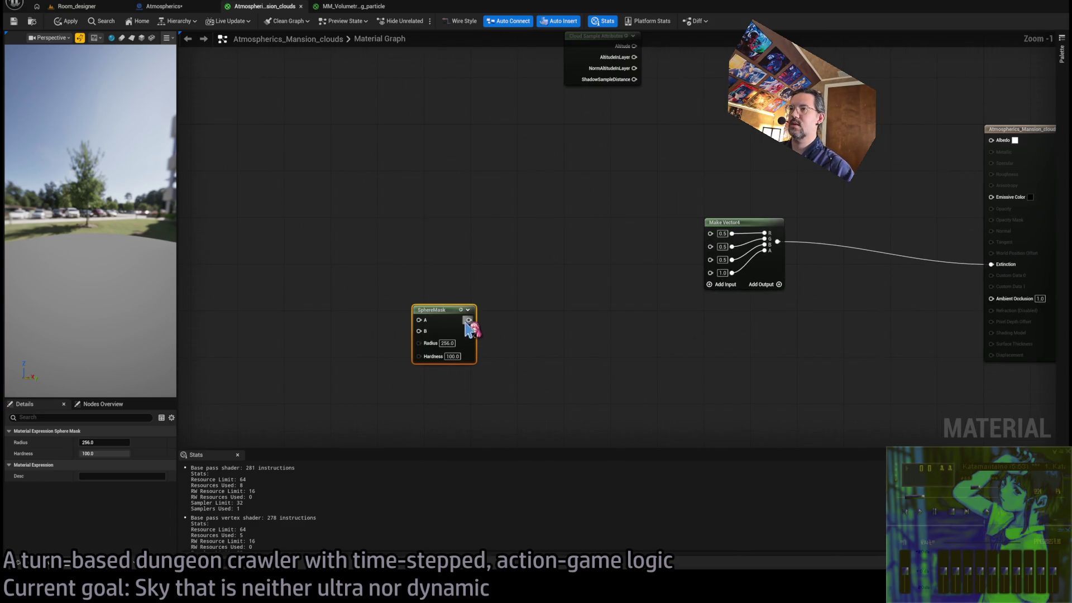
Connect the SphereMask output to Make Vector4's fourth input.
drag(469, 320, 705, 286)
drag(436, 310, 513, 276)
drag(434, 232, 520, 231)
click(365, 256)
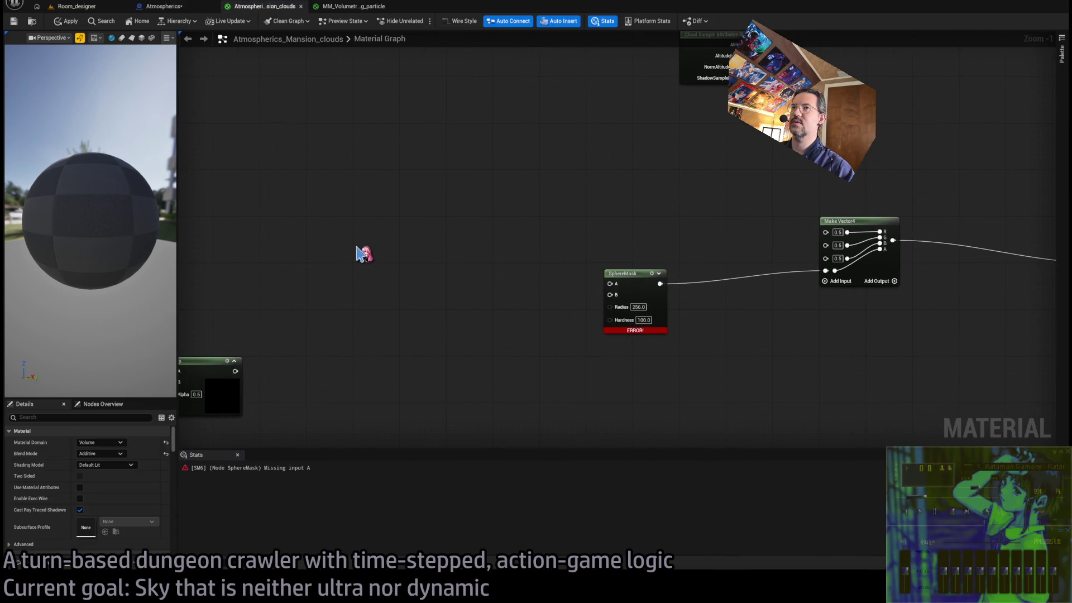
mouse_move(381, 277)
mouse_down()
mouse_move(416, 292)
mouse_move(399, 285)
mouse_up()
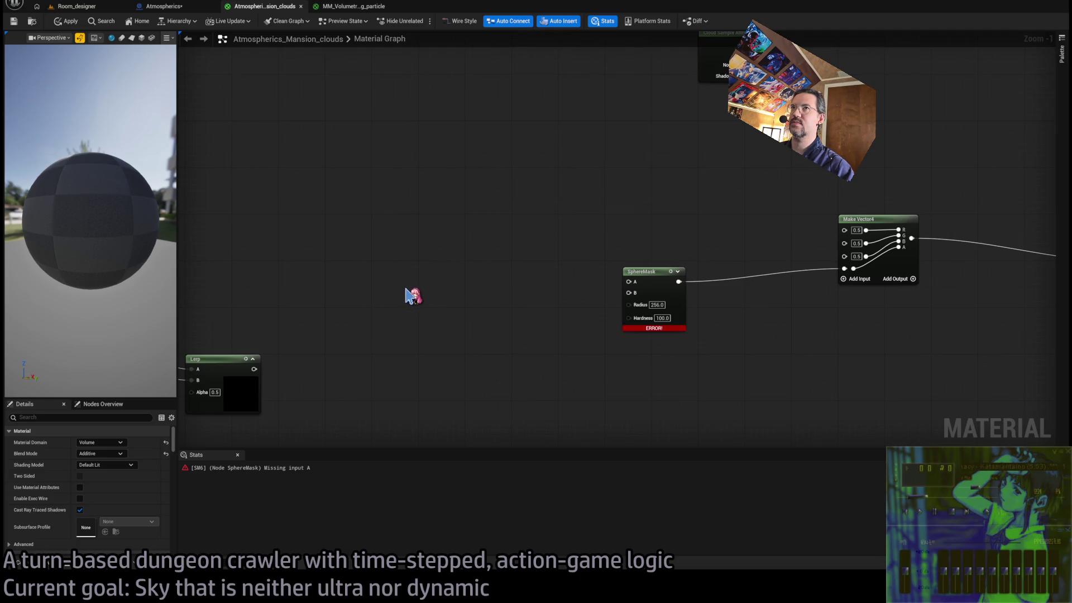
scroll(413, 296, down, 3)
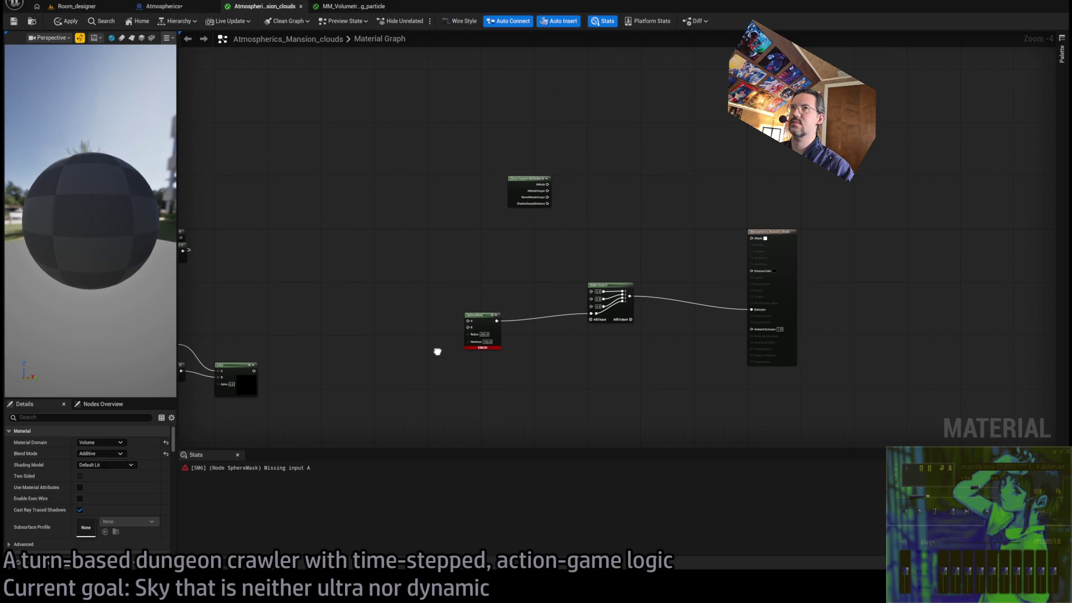
drag(437, 351, 444, 345)
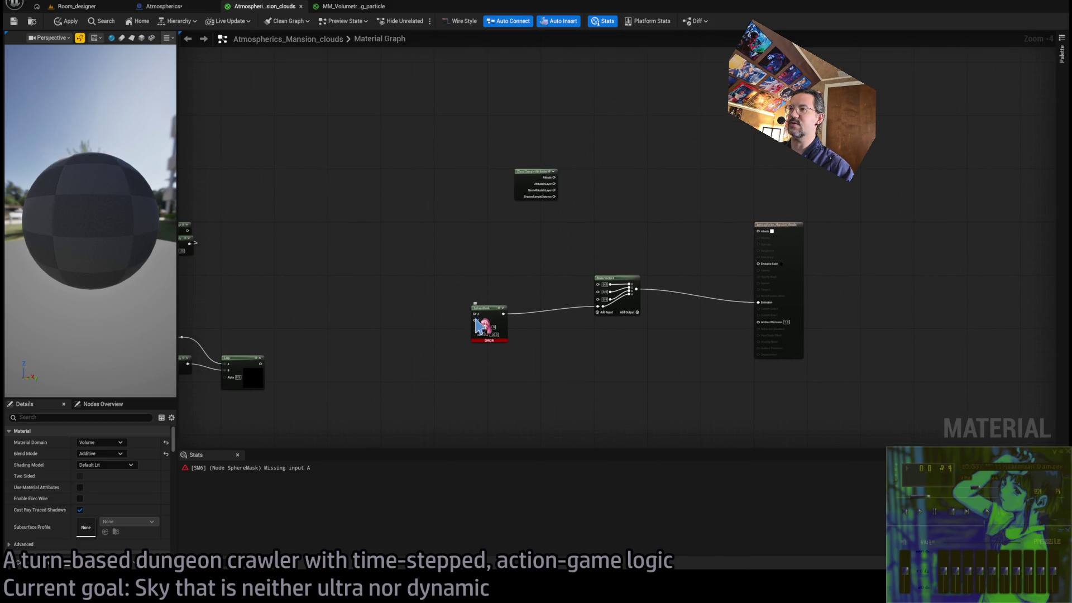
scroll(478, 329, up, 4)
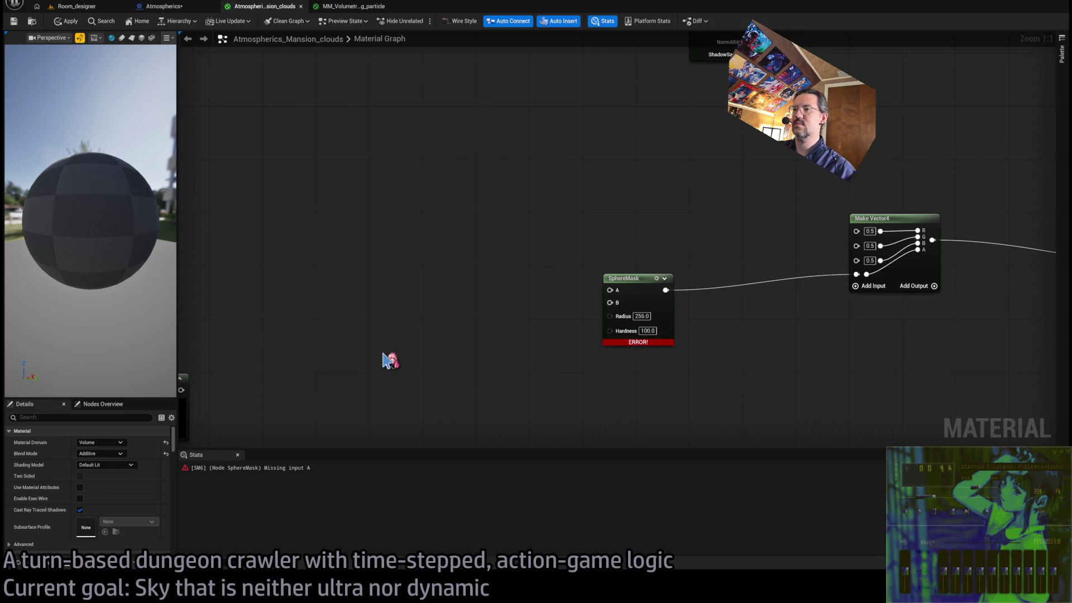
scroll(530, 275, down, 4)
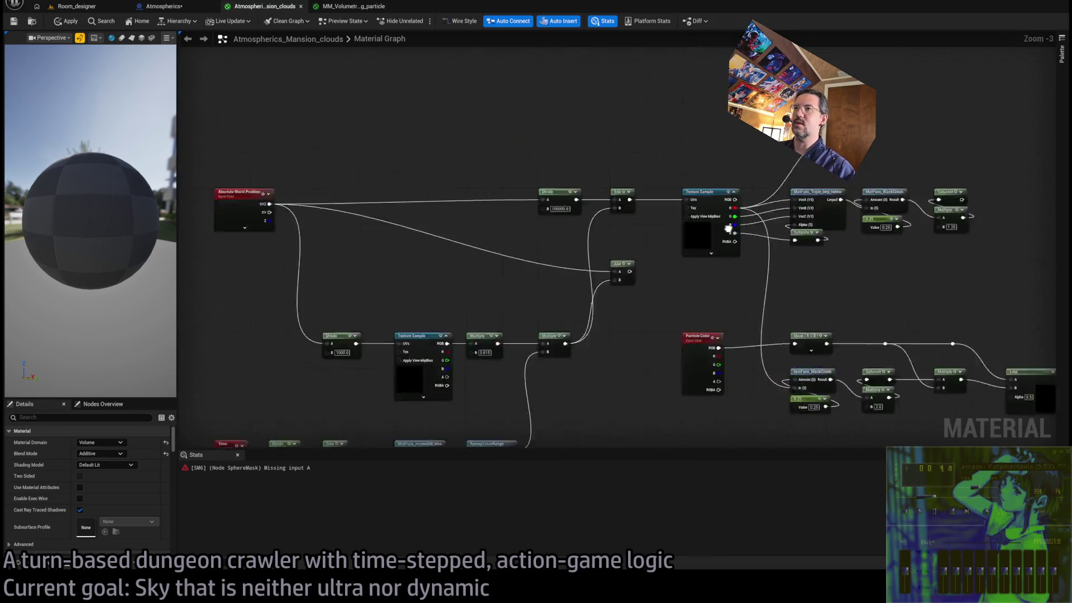
Wire Absolute World Position's XYZ output into the SphereMask's A input.
click(480, 246)
scroll(491, 248, up, 4)
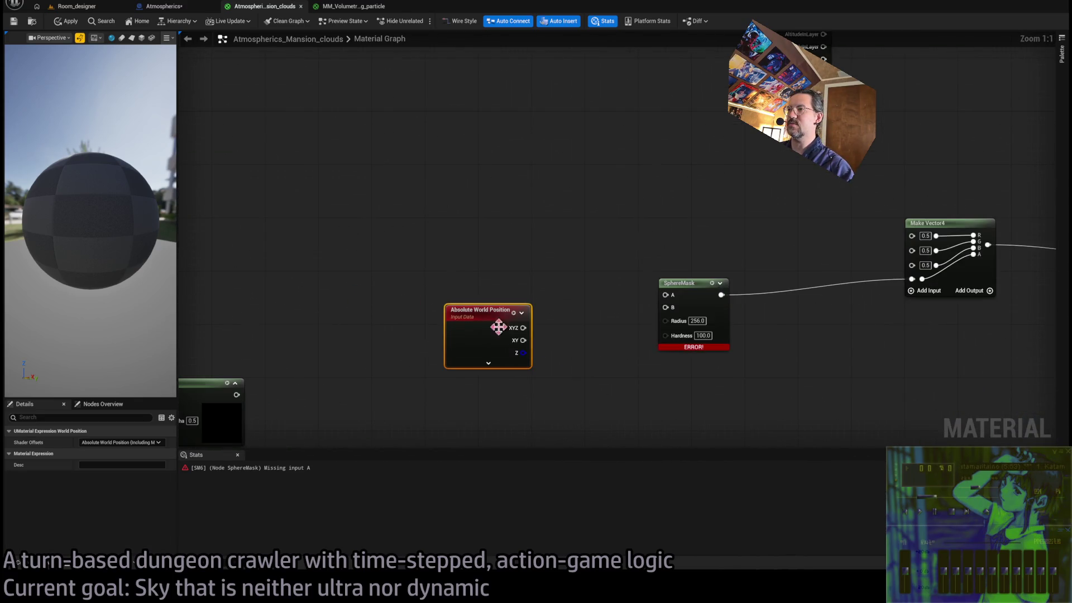
drag(524, 326, 666, 295)
mouse_move(470, 319)
mouse_down()
mouse_move(484, 238)
mouse_move(505, 233)
mouse_up()
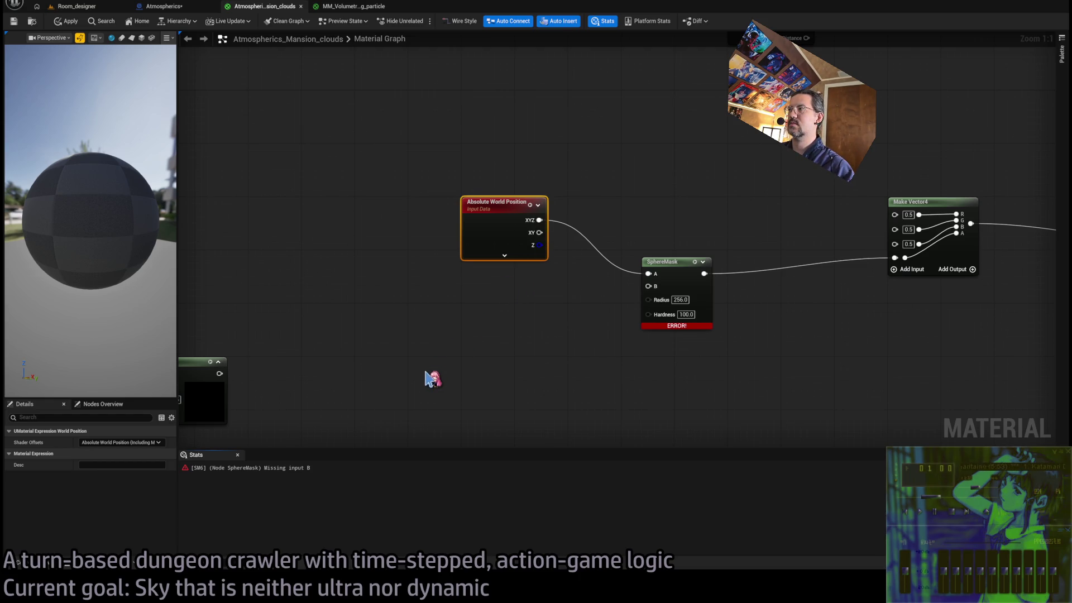
Change the SphereMask radius from 256 to 2000.
click(441, 366)
drag(452, 351, 405, 323)
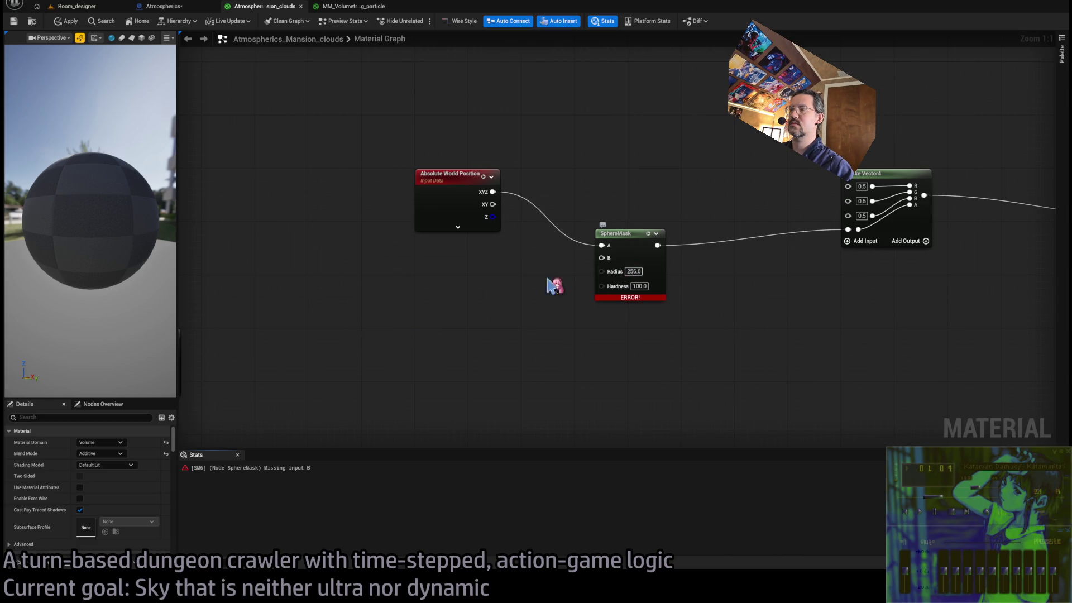
click(633, 271)
text(2000)
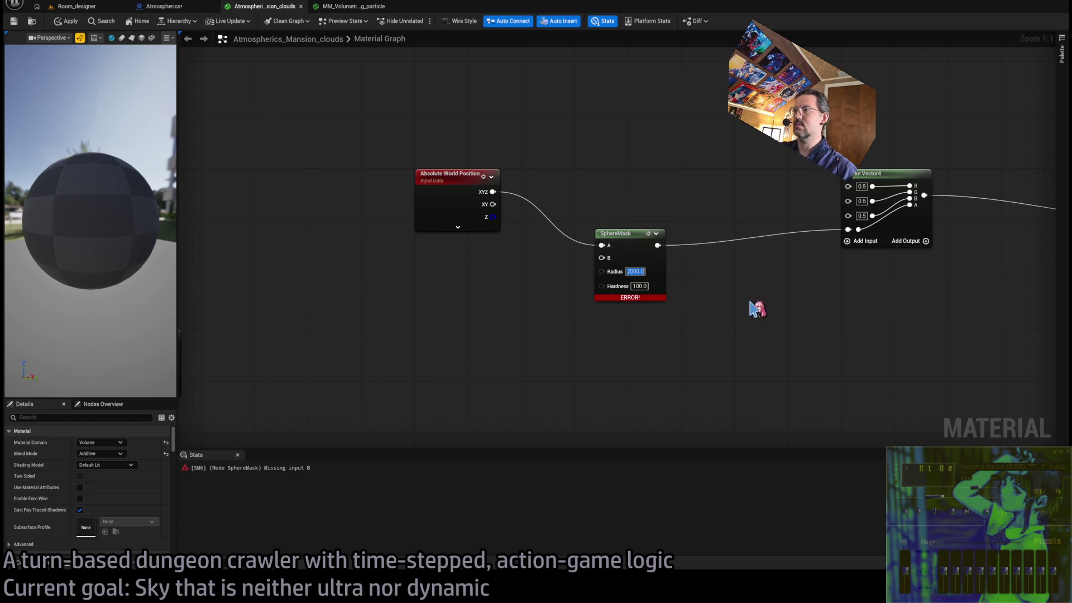
click(394, 309)
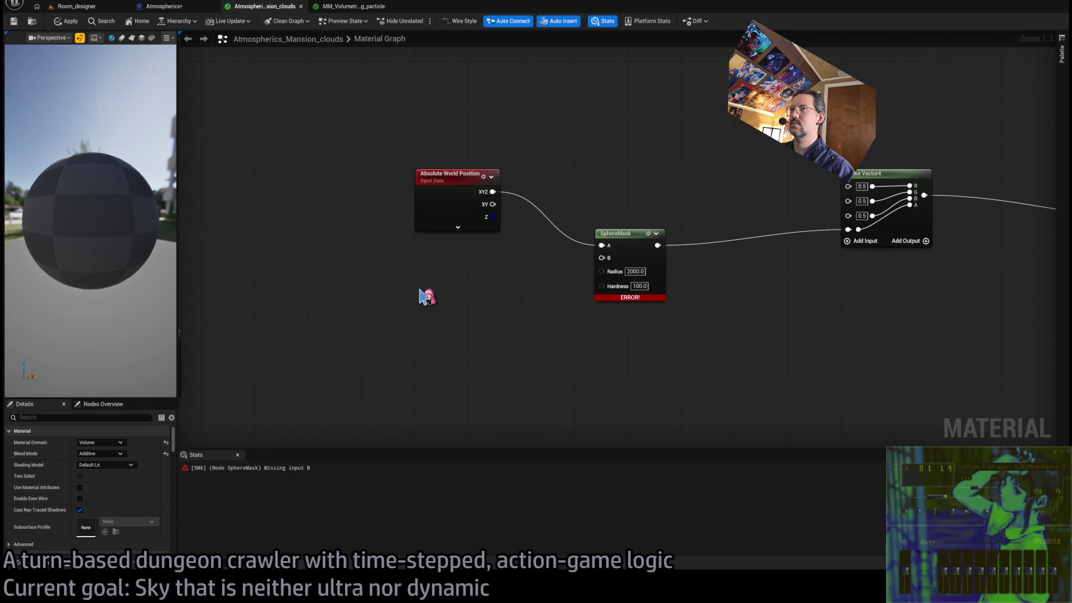
scroll(469, 342, down, 4)
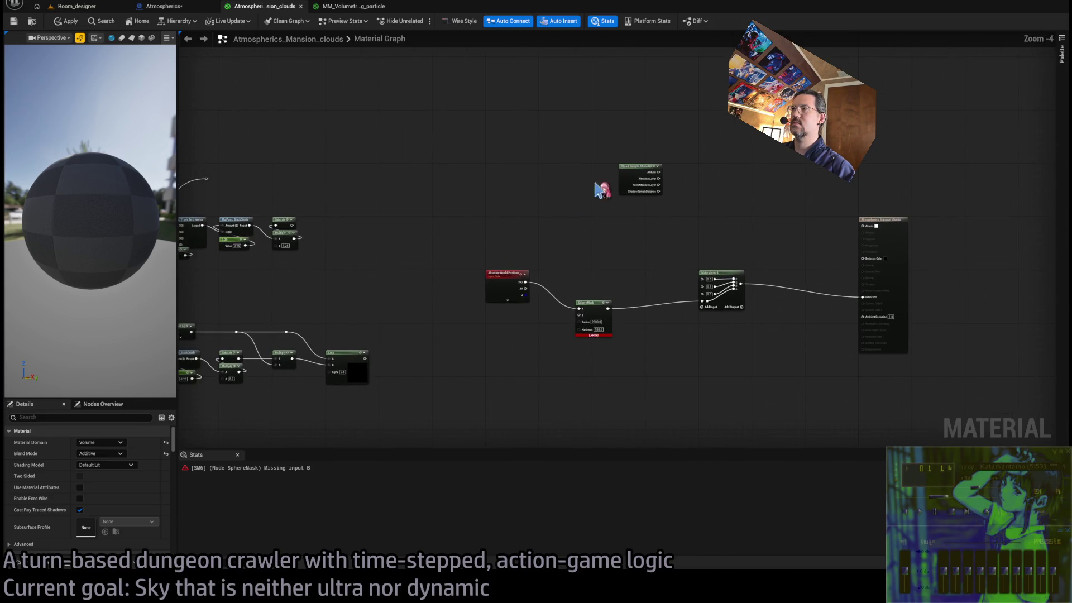
Arrange Cloud Sample Attributes below Absolute World Position, both moved left of the SphereMask.
drag(628, 178, 496, 372)
scroll(496, 372, up, 5)
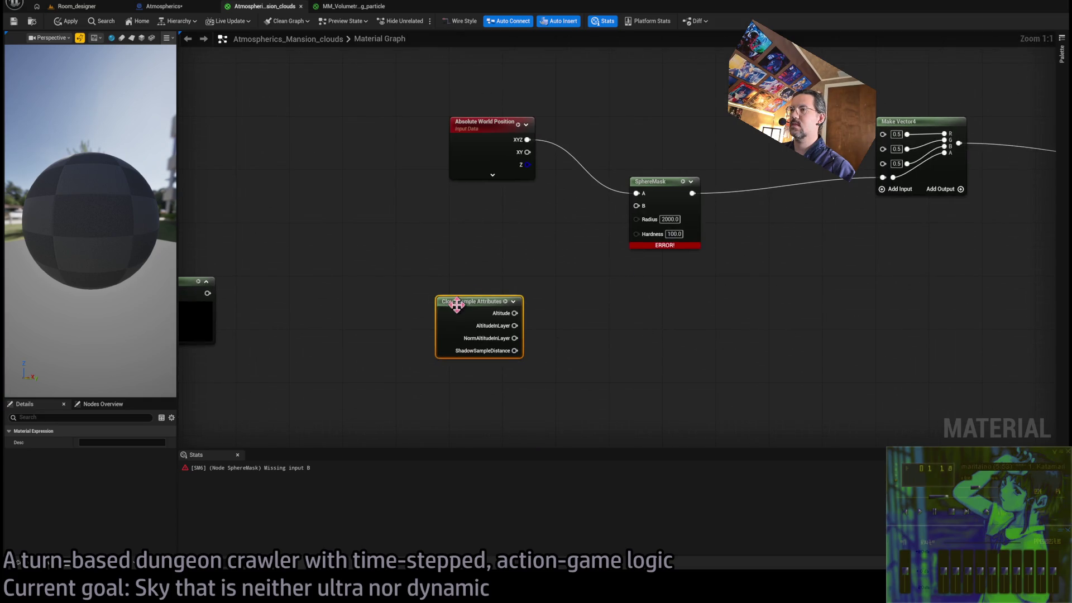
drag(491, 316, 491, 244)
drag(457, 206, 384, 130)
drag(492, 244, 384, 244)
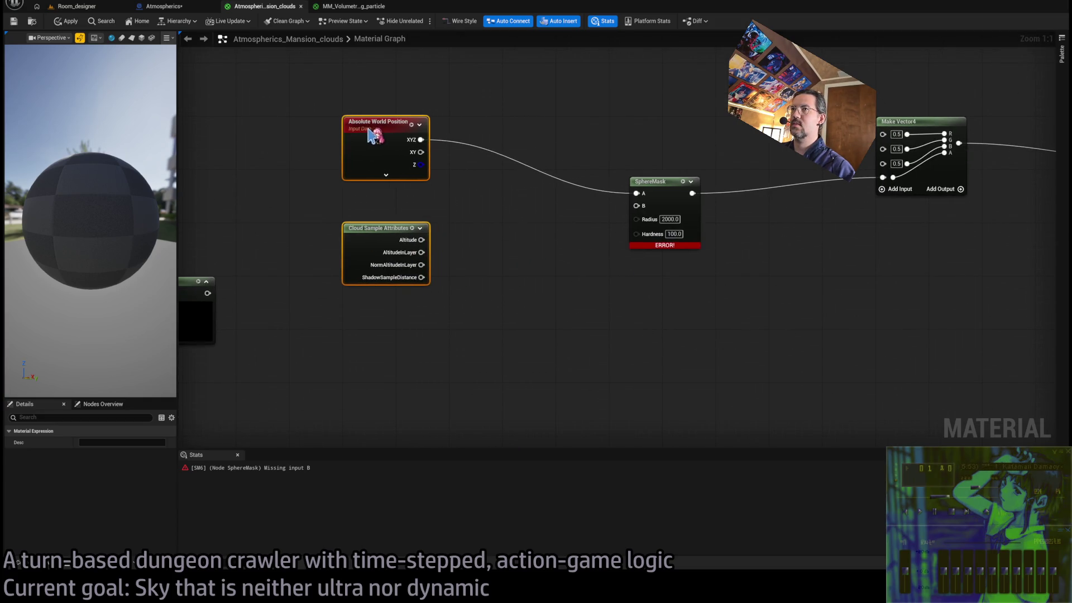
click(489, 242)
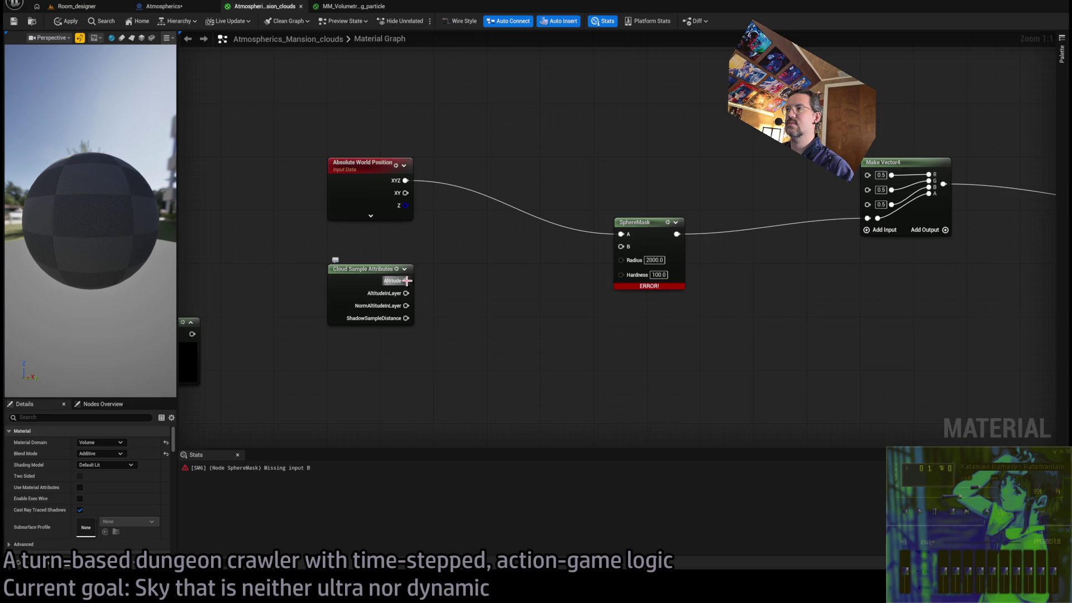
Test Altitude into SphereMask B, check the Room_designer level, then add a Make Vector3 node.
mouse_move(406, 281)
mouse_down()
mouse_move(469, 283)
mouse_move(621, 246)
mouse_up()
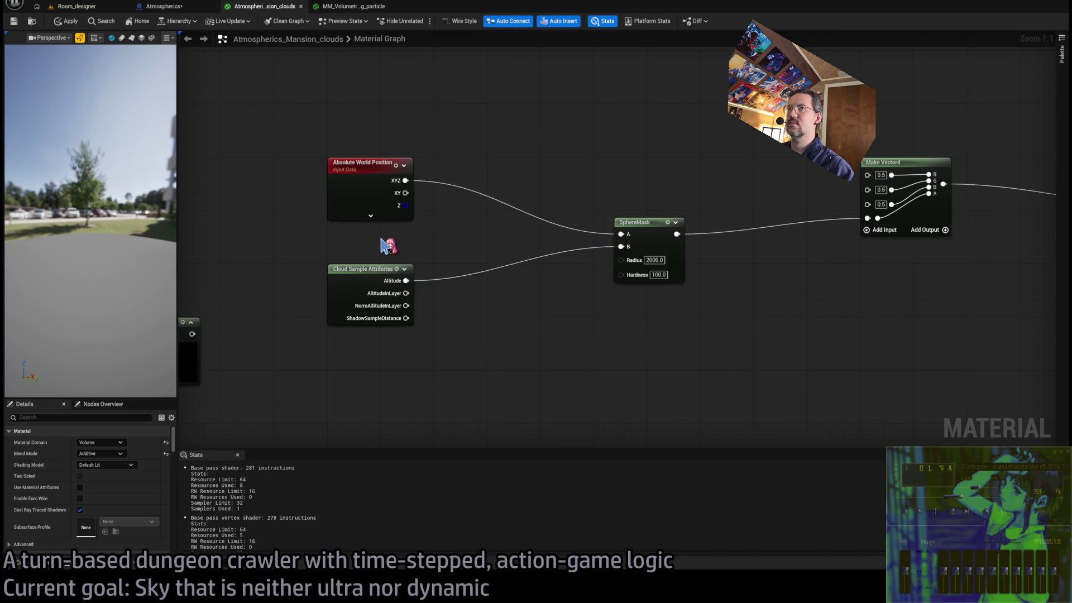
click(70, 26)
click(77, 6)
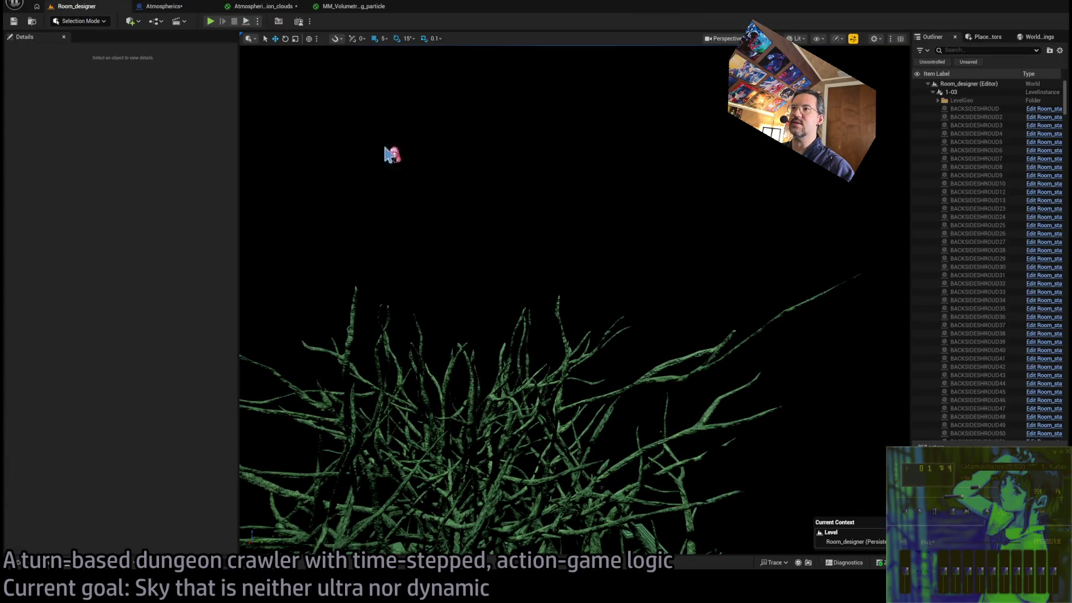
click(262, 6)
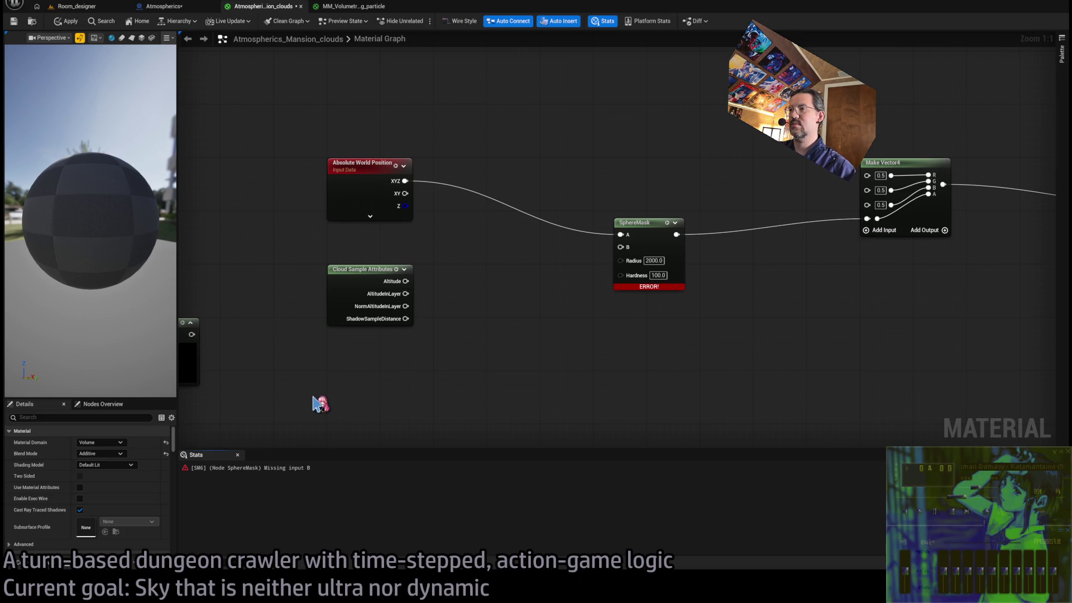
key(ctrl+z)
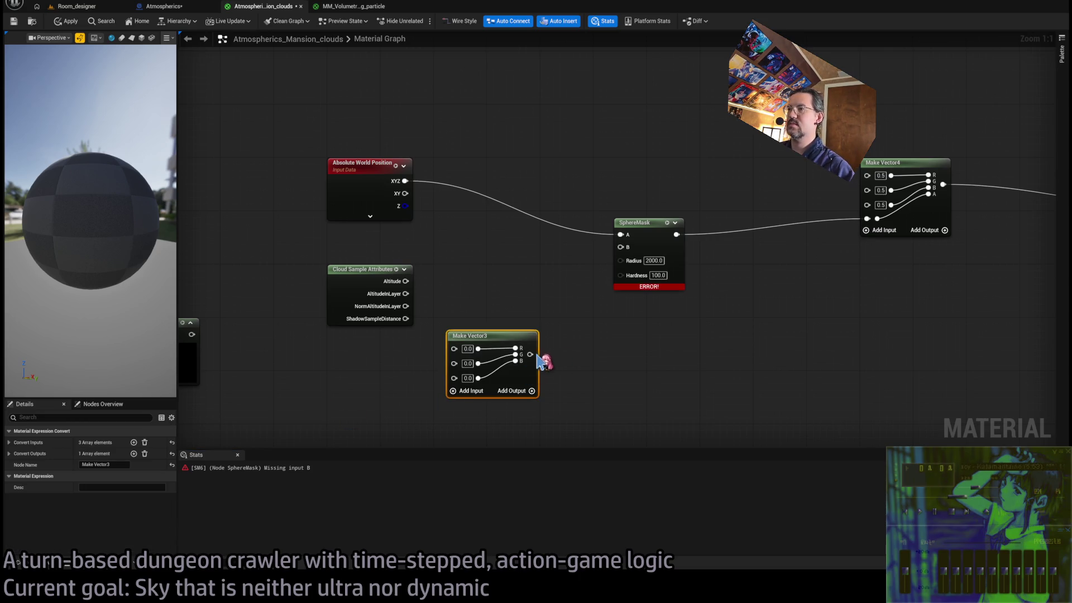
Wire Make Vector3 into SphereMask B with a 1000 third value and apply the material.
drag(530, 354, 620, 247)
click(468, 378)
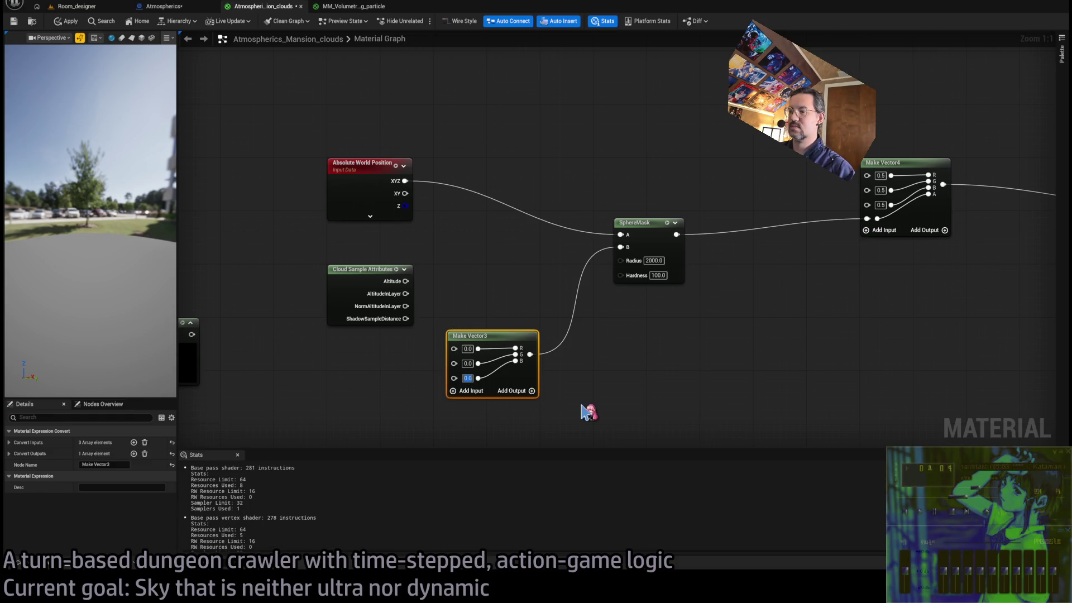
text(000)
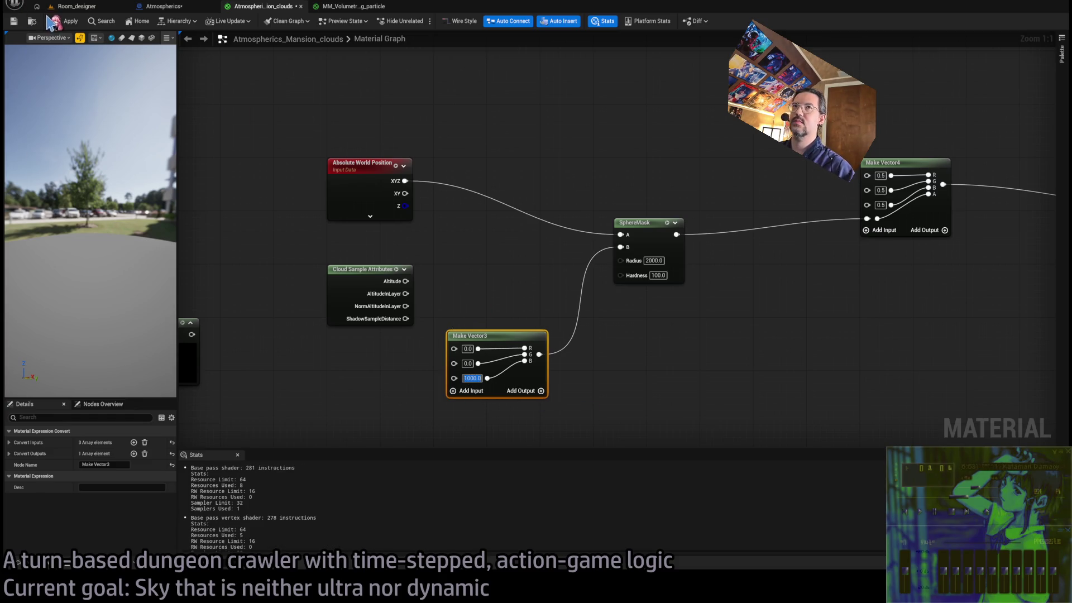
key(Return)
click(81, 6)
click(262, 8)
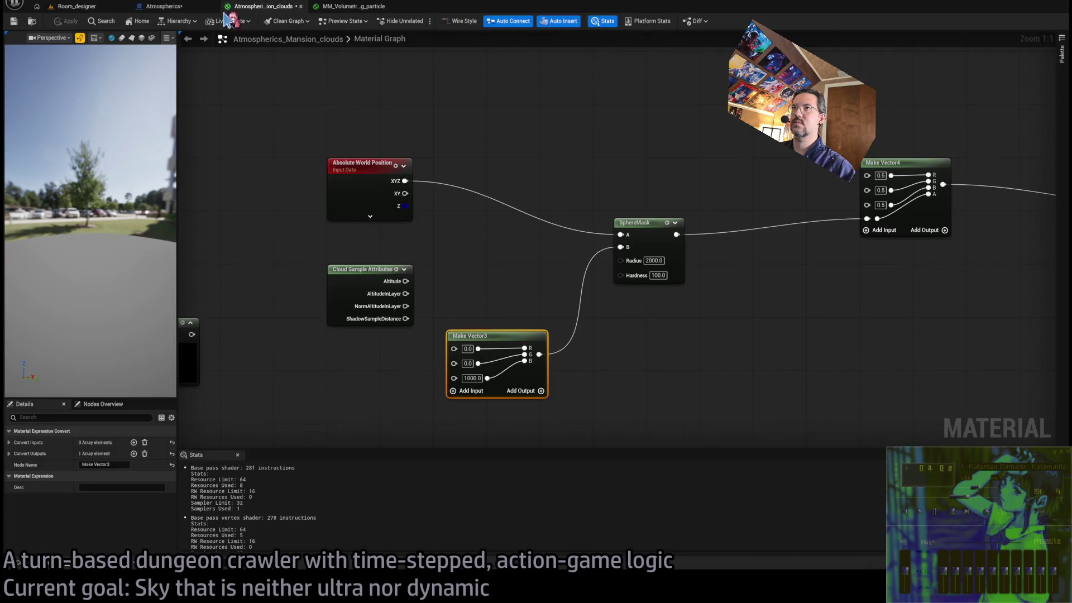
click(185, 9)
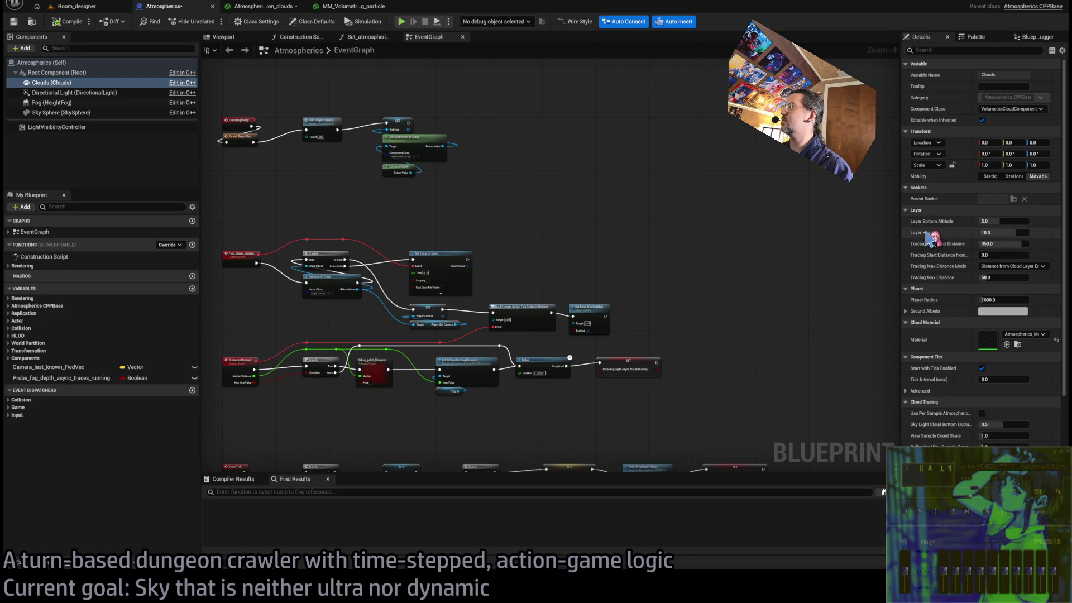
click(260, 6)
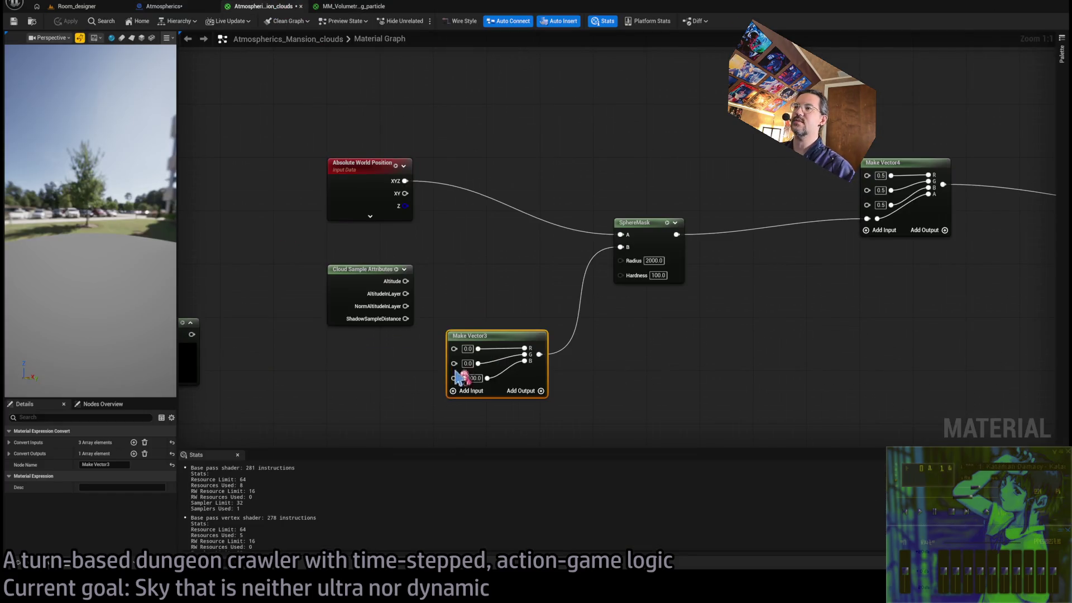
Change the Make Vector3 third value to 11000 and reconnect it to SphereMask B.
click(473, 378)
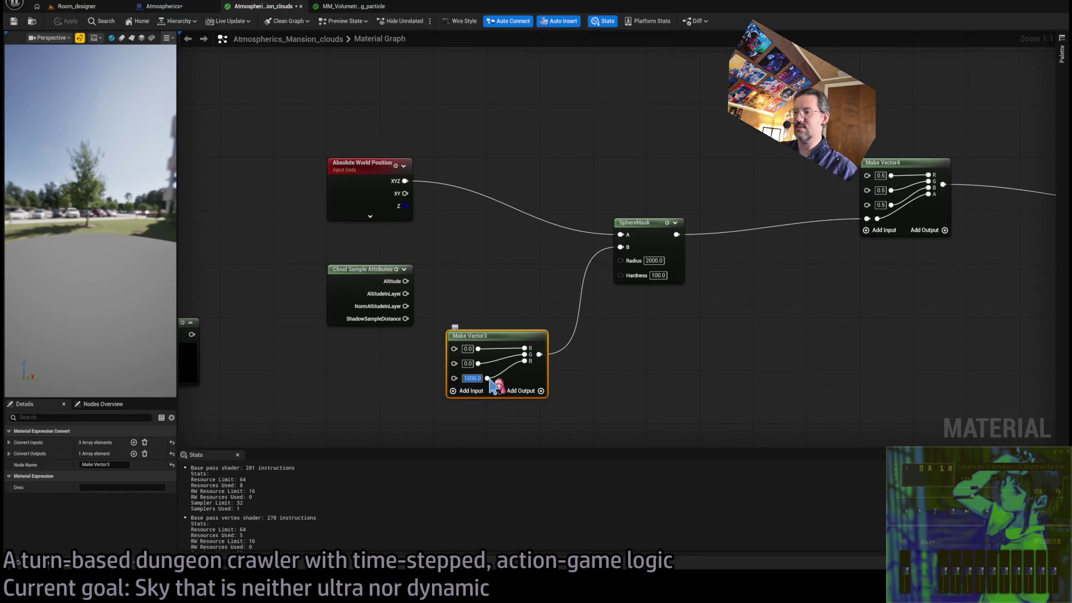
text(10)
key(BackSpace)
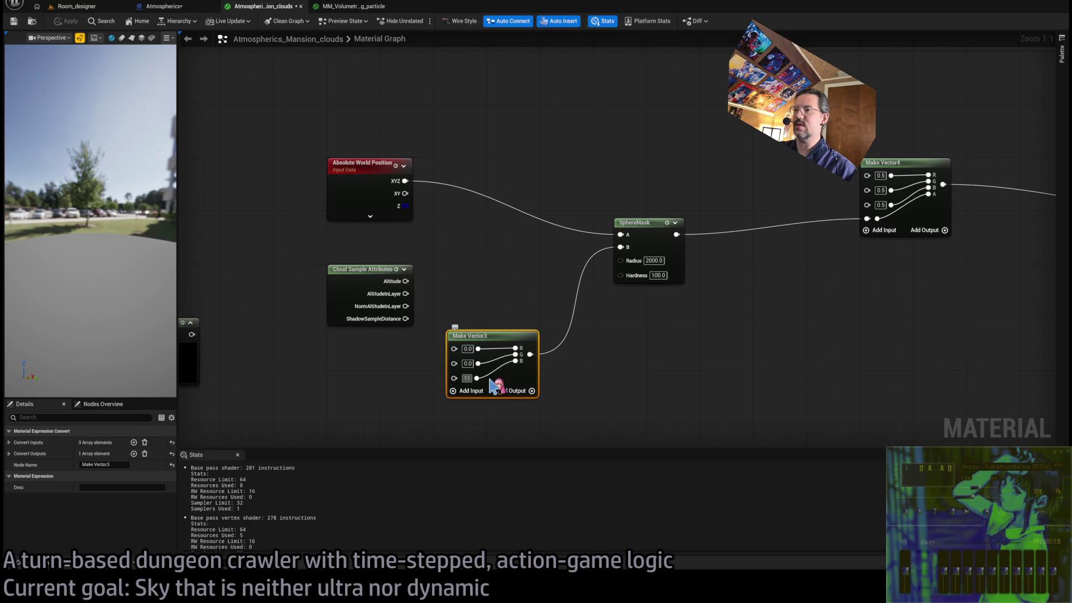
text(000)
key(Return)
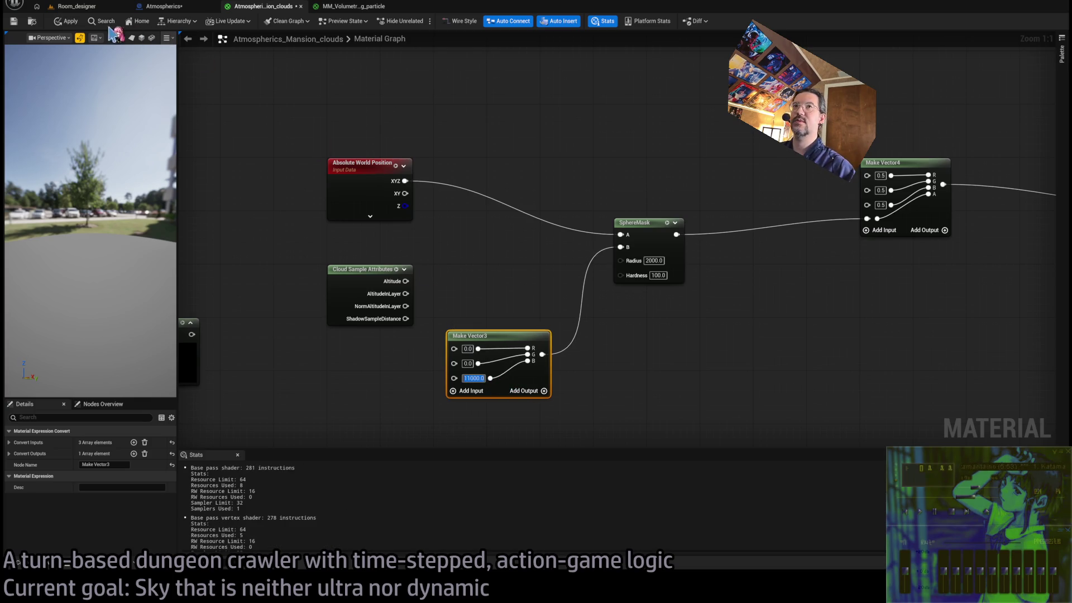
click(111, 37)
alt+click(620, 247)
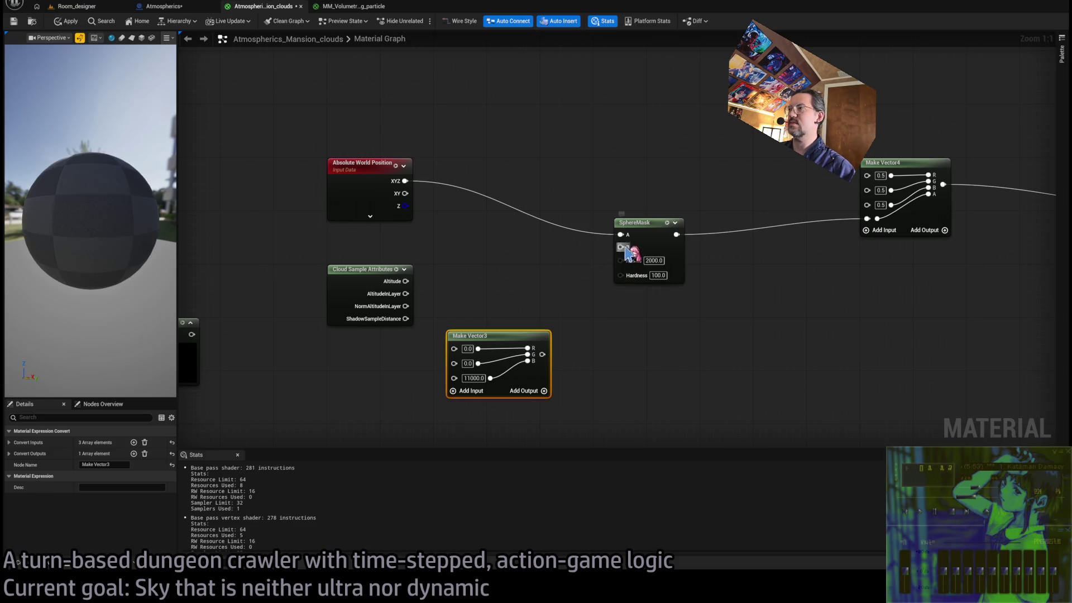
drag(621, 247, 543, 354)
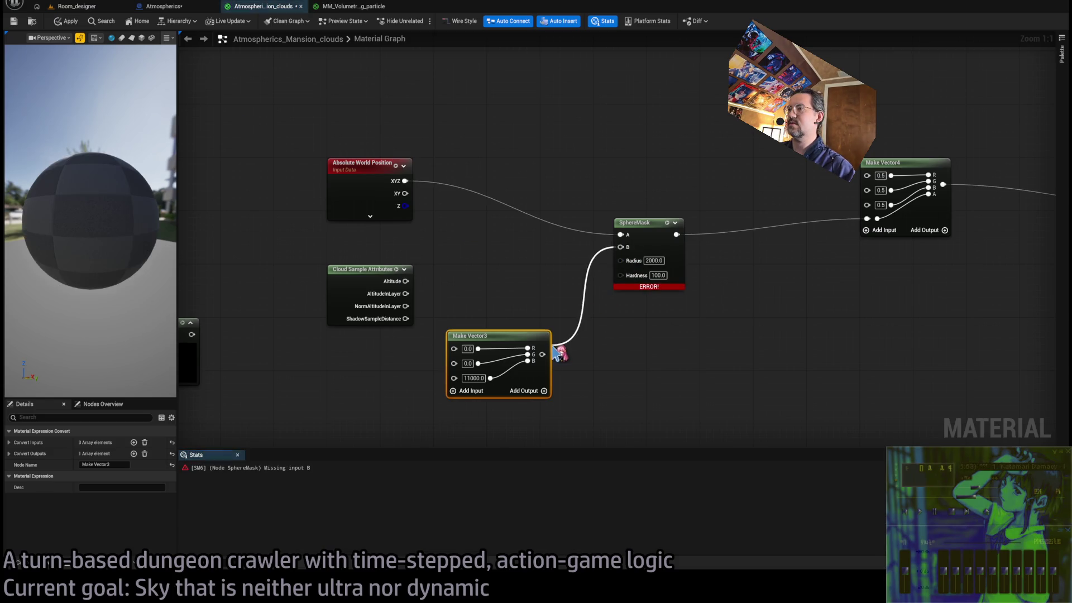
Save the clouds material and open MM_Volumetric_fog_particle.
click(14, 21)
click(77, 6)
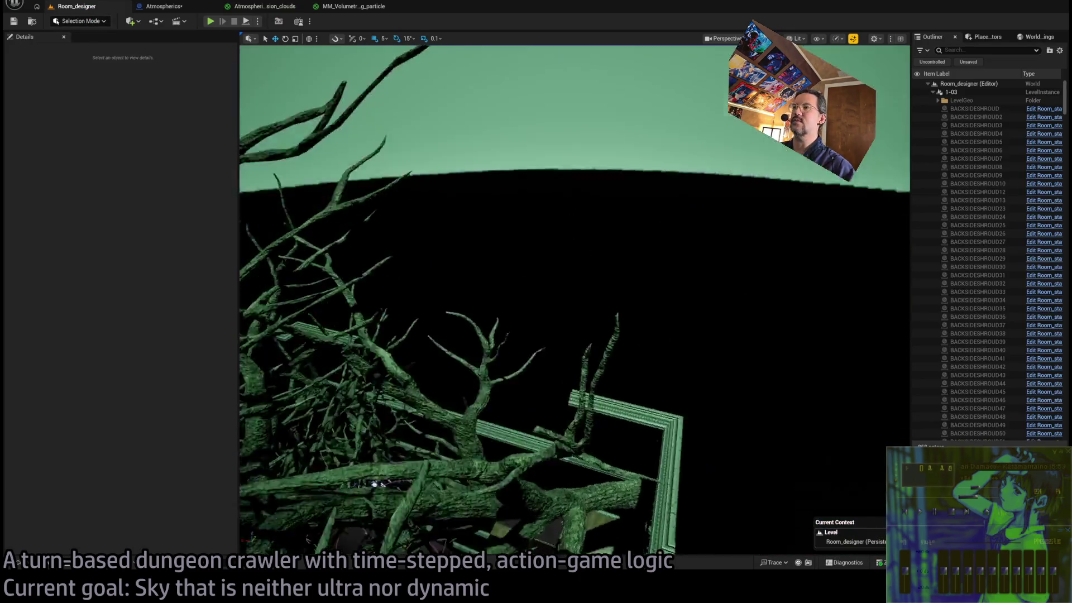
click(348, 8)
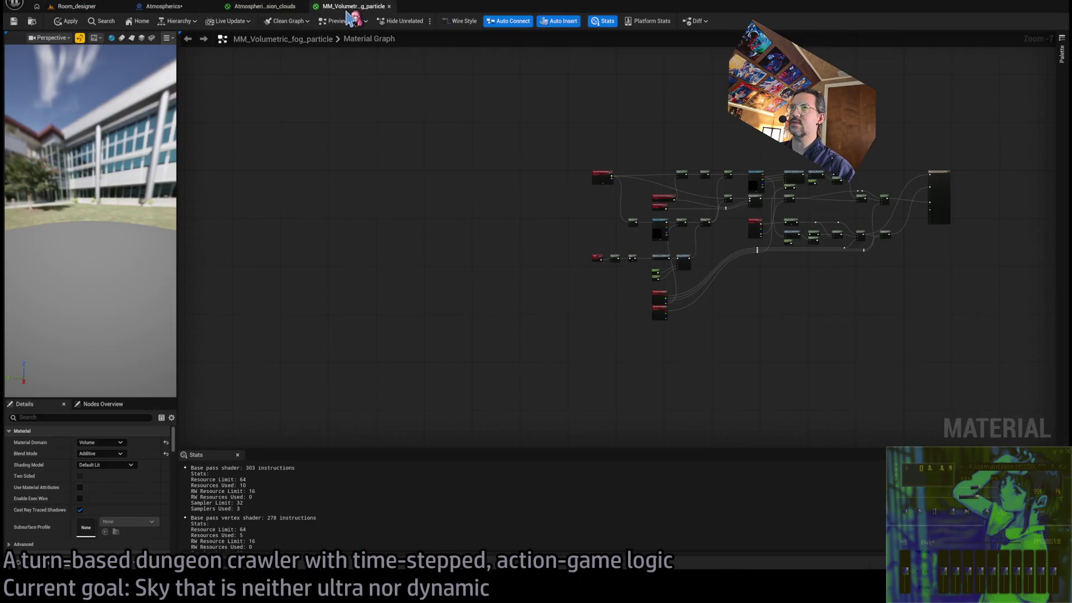
Change the Make Vector3 third value from 11000 to 12000 and view the Room_designer sky.
click(280, 8)
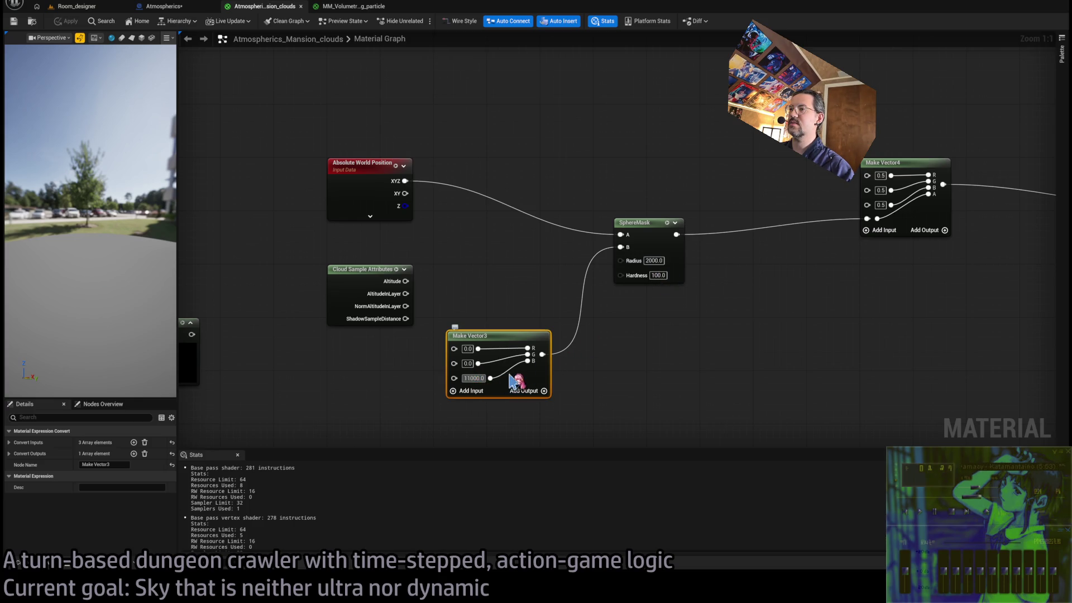
text(12000)
key(Return)
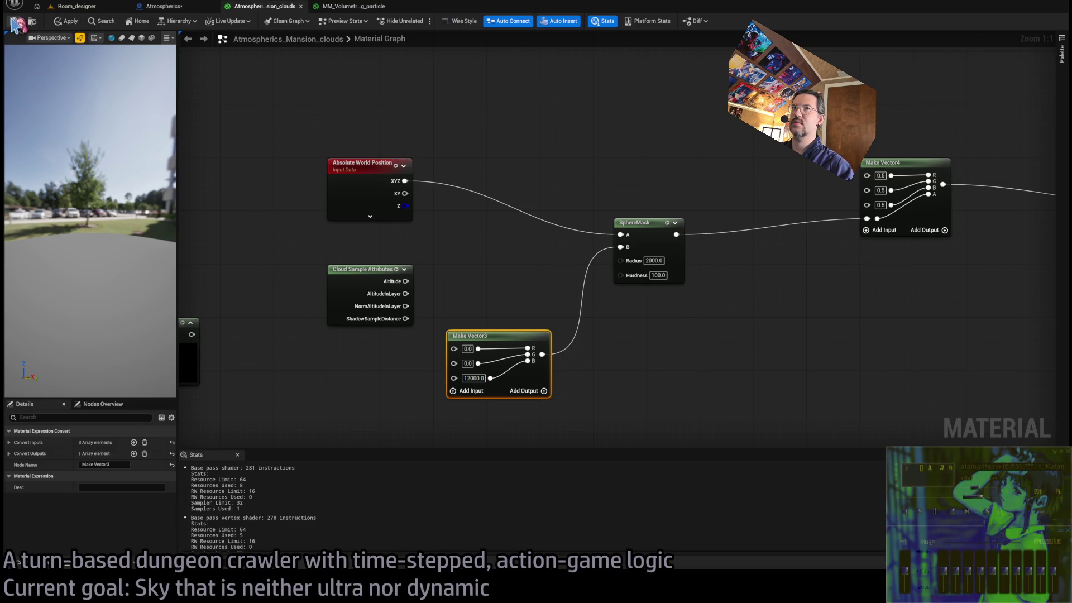
click(96, 8)
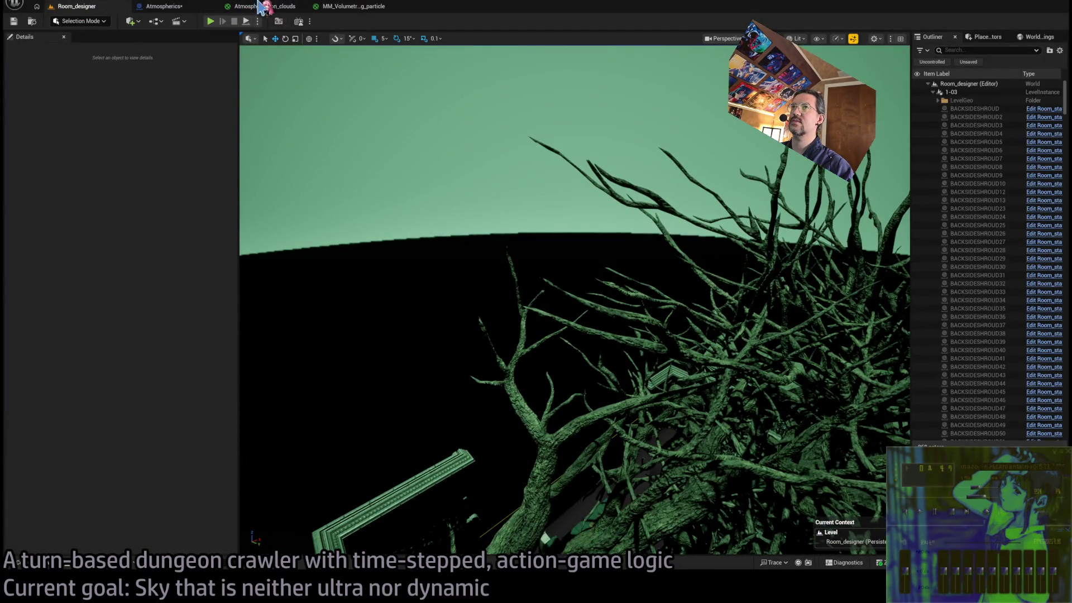
click(264, 6)
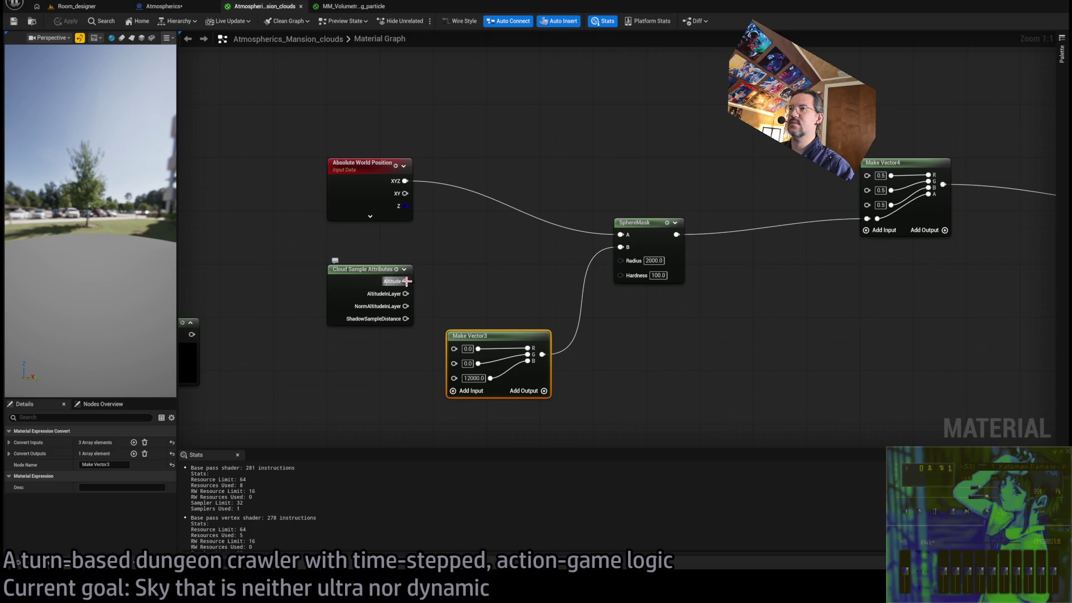
Feed Absolute World Position back into SphereMask A after checking the level sky.
mouse_move(406, 281)
mouse_down()
mouse_move(619, 247)
mouse_move(546, 294)
mouse_move(413, 291)
mouse_move(620, 235)
mouse_up()
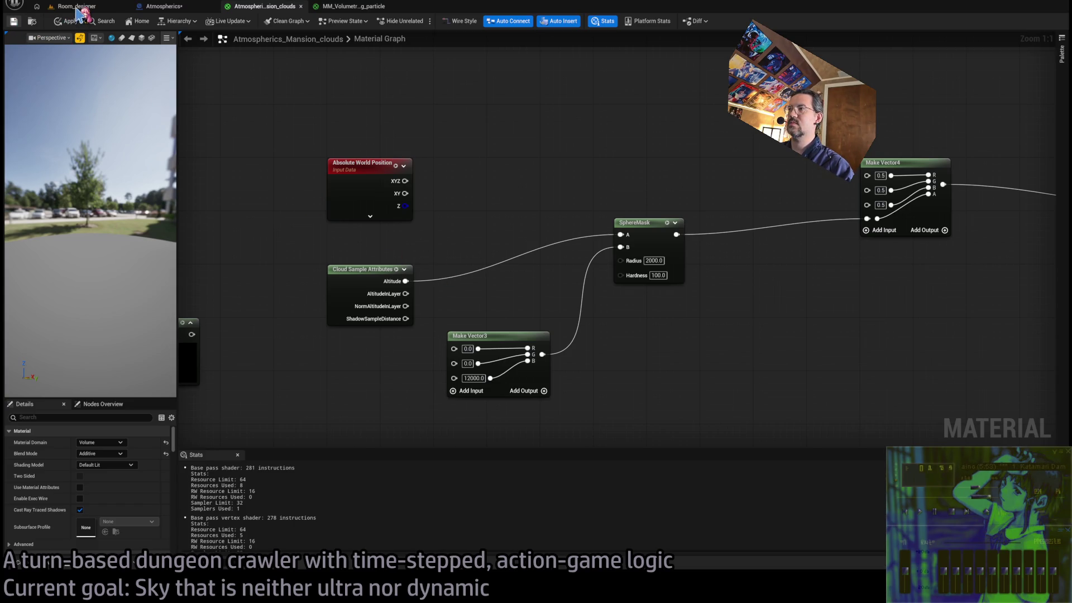
click(77, 7)
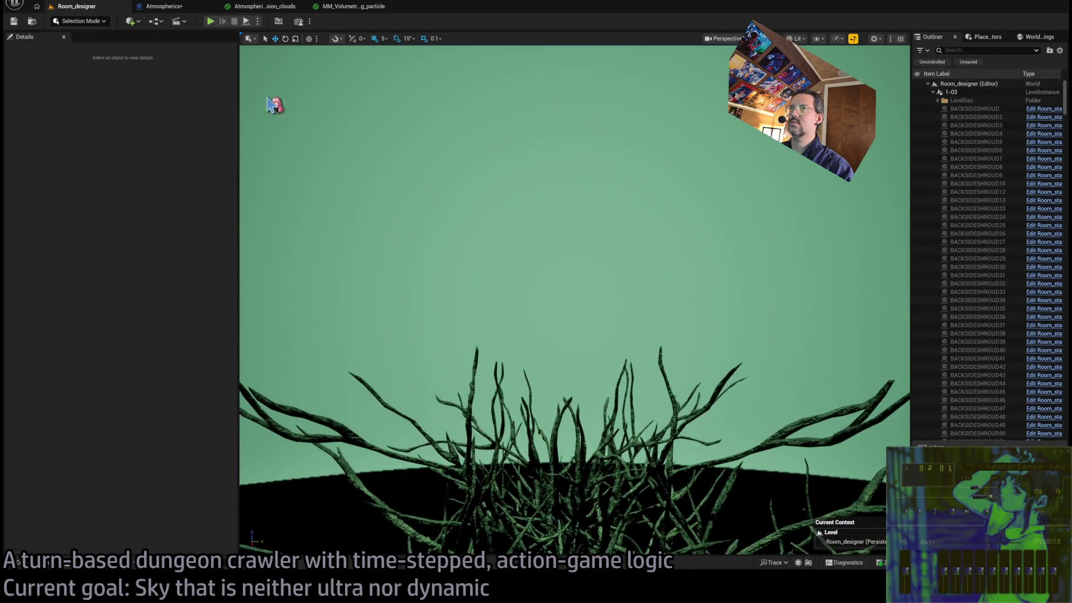
click(264, 6)
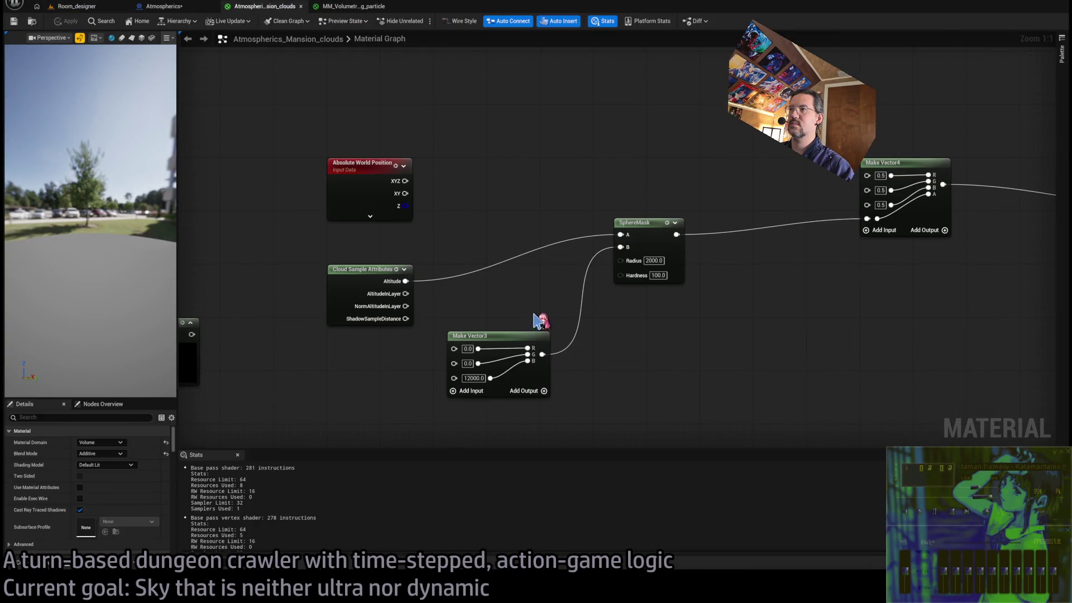
key(ctrl+z)
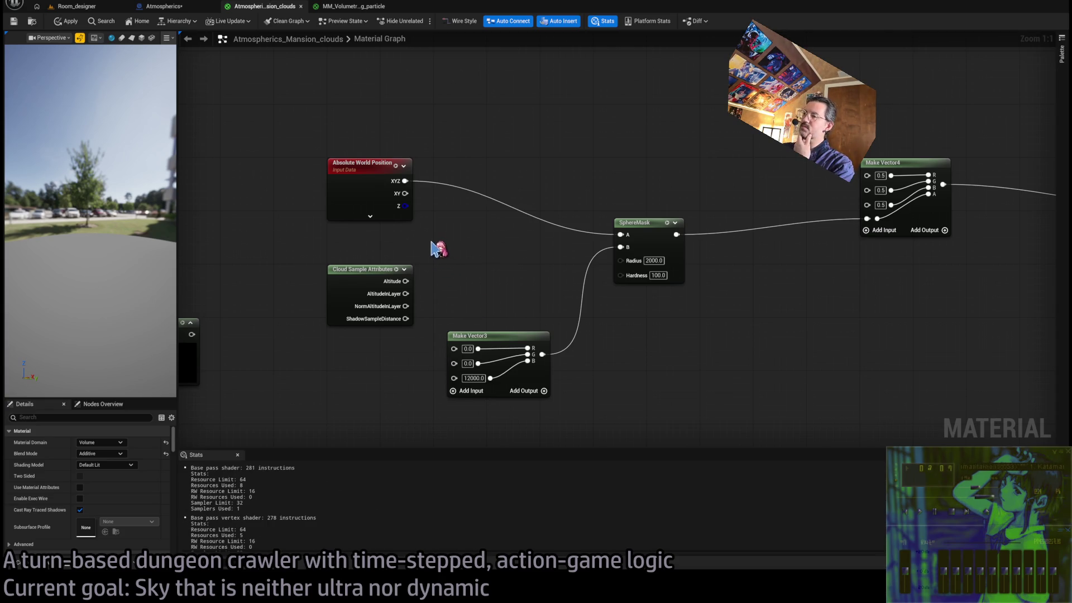
mouse_move(455, 256)
mouse_down()
mouse_move(215, 257)
mouse_move(462, 290)
mouse_move(469, 279)
mouse_up()
Set the SphereMask radius to 1 and invert its output with OneMinus into Make Vector4.
click(573, 254)
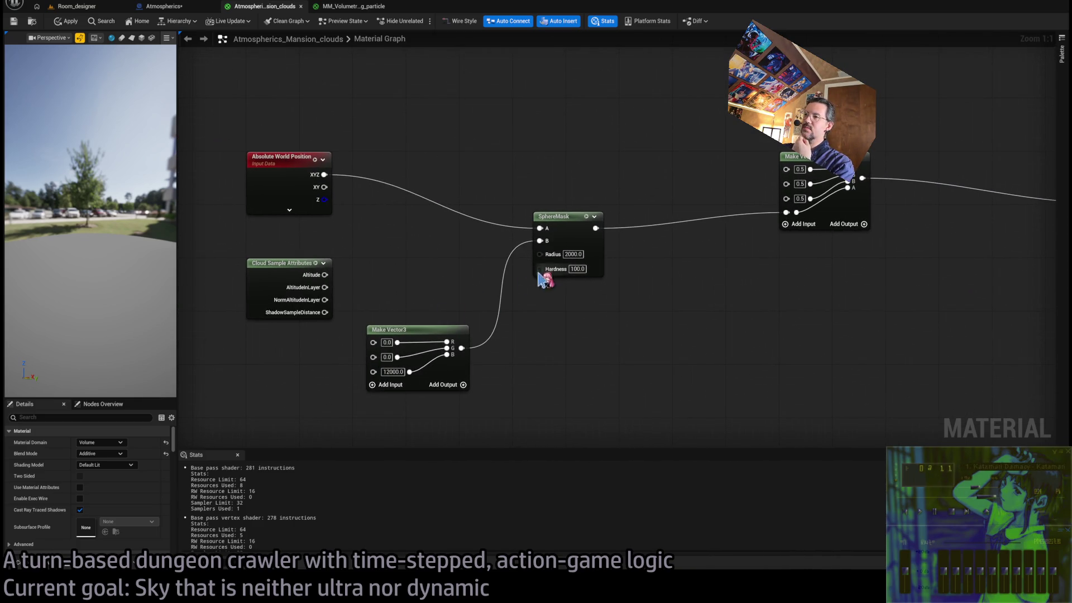
text(1)
key(Return)
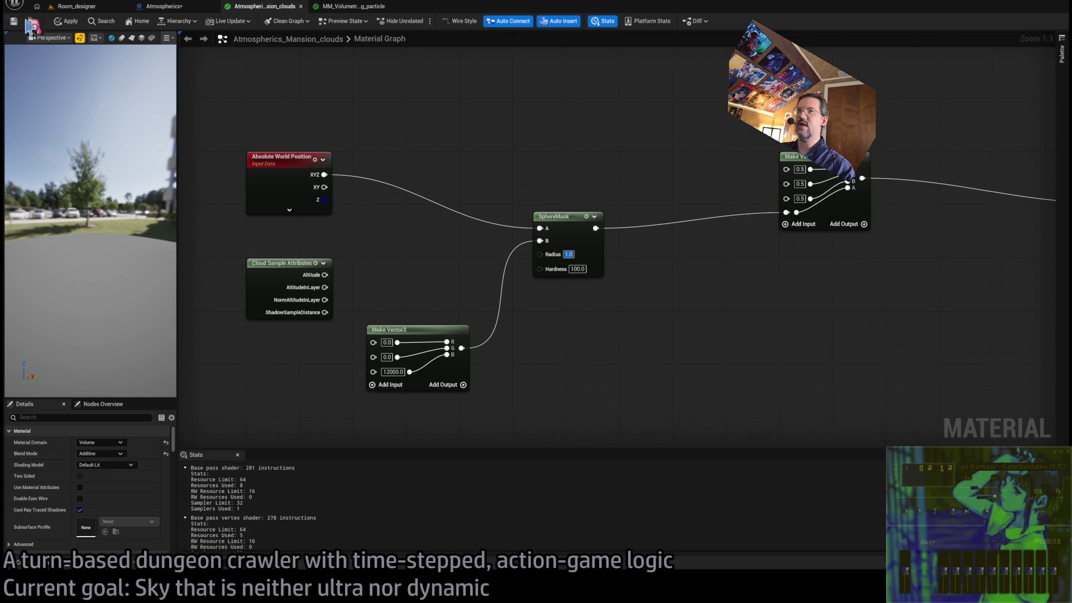
click(75, 6)
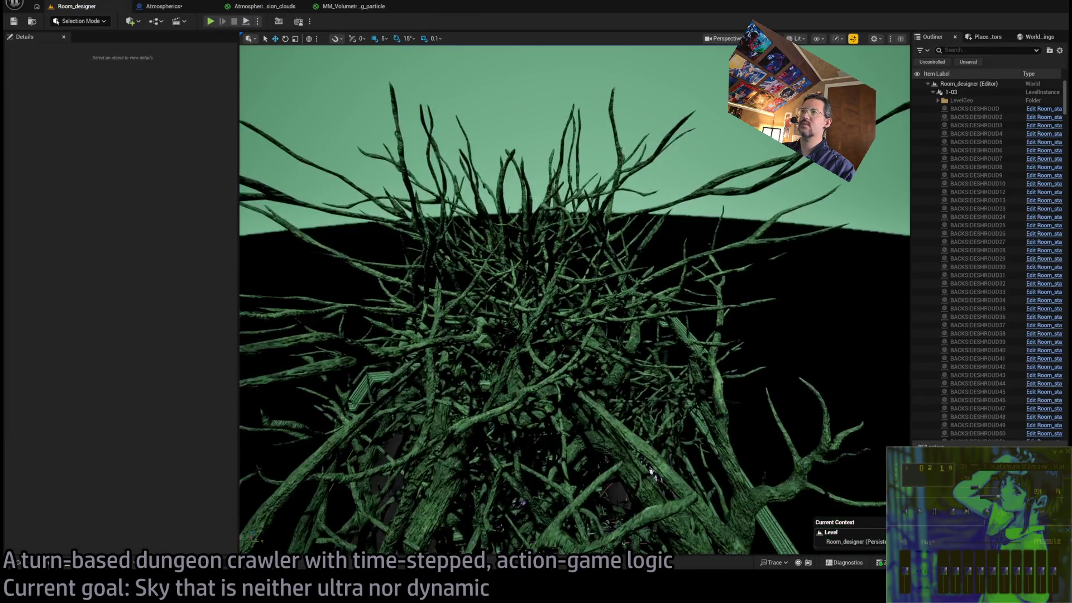
click(268, 8)
mouse_move(595, 228)
mouse_down()
mouse_move(649, 275)
mouse_move(786, 212)
mouse_up()
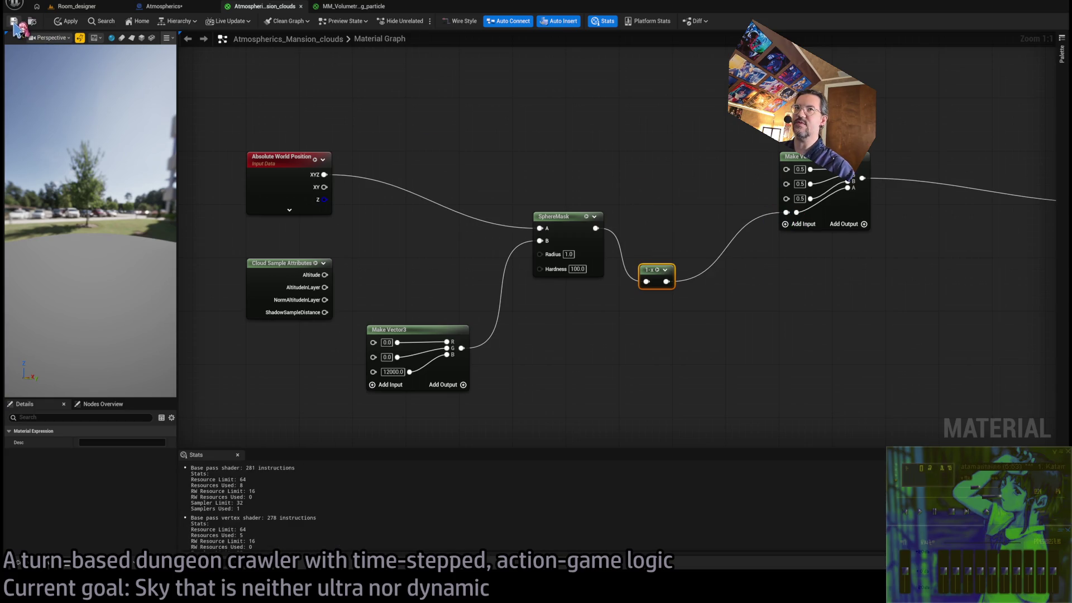
Raise the SphereMask radius to 5000 and preview it in the Room_designer level.
click(77, 7)
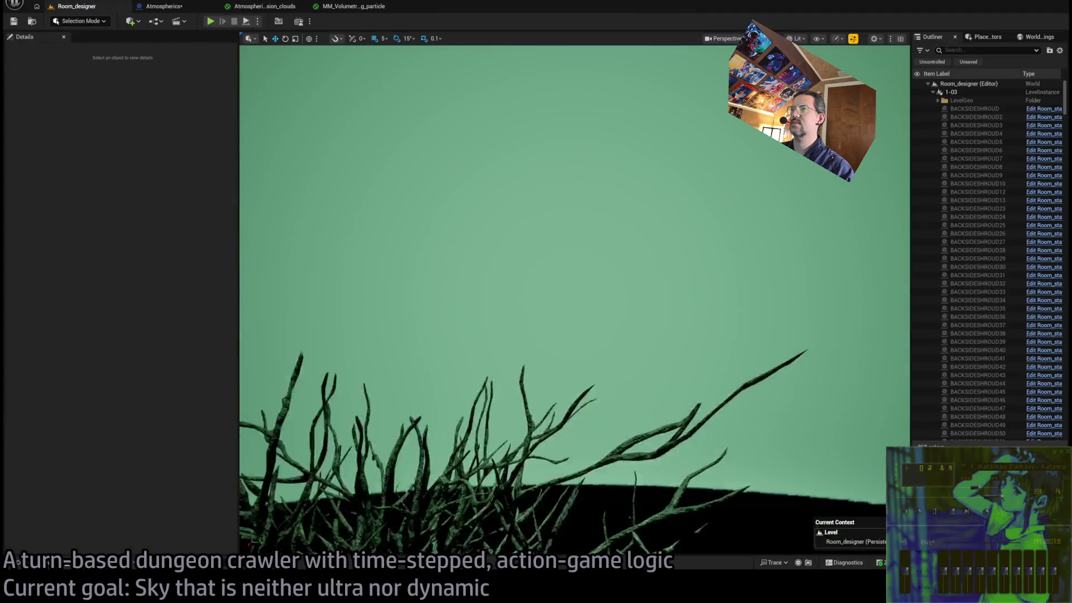
click(268, 7)
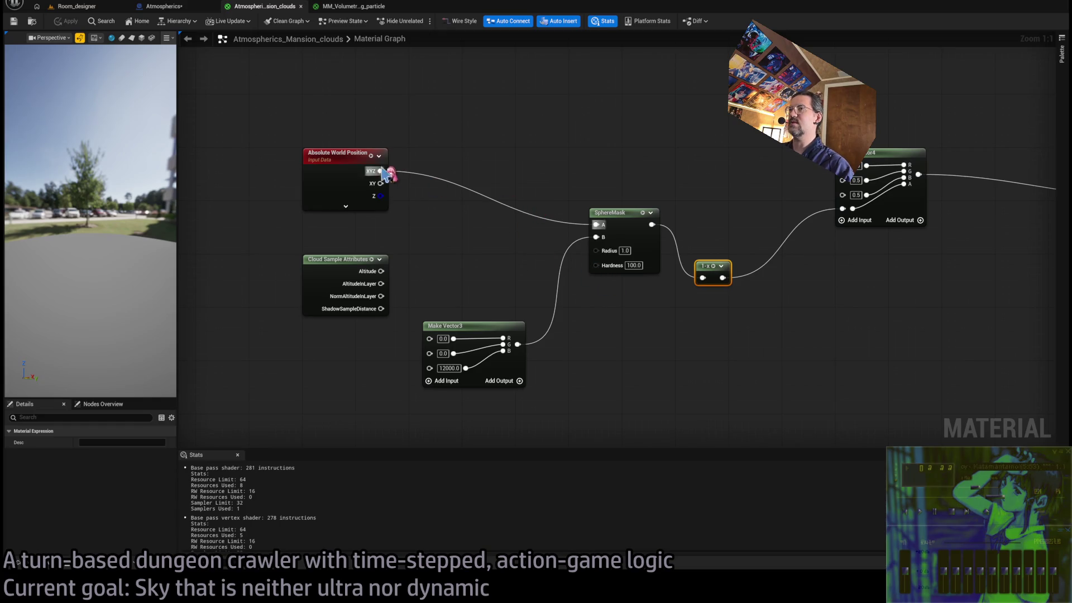
click(622, 250)
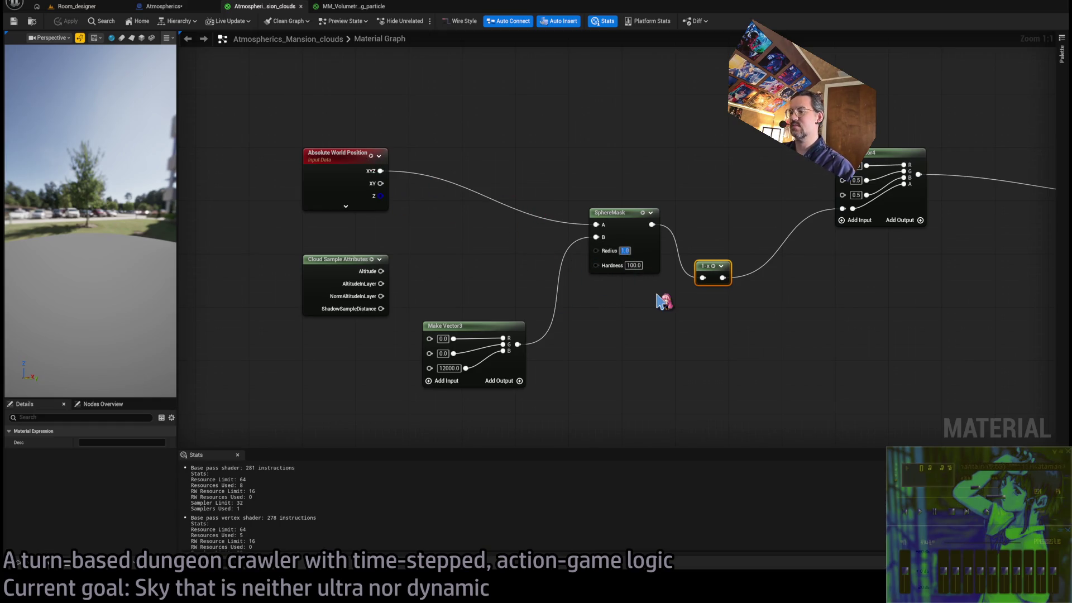
text(2000)
text(5)
key(Return)
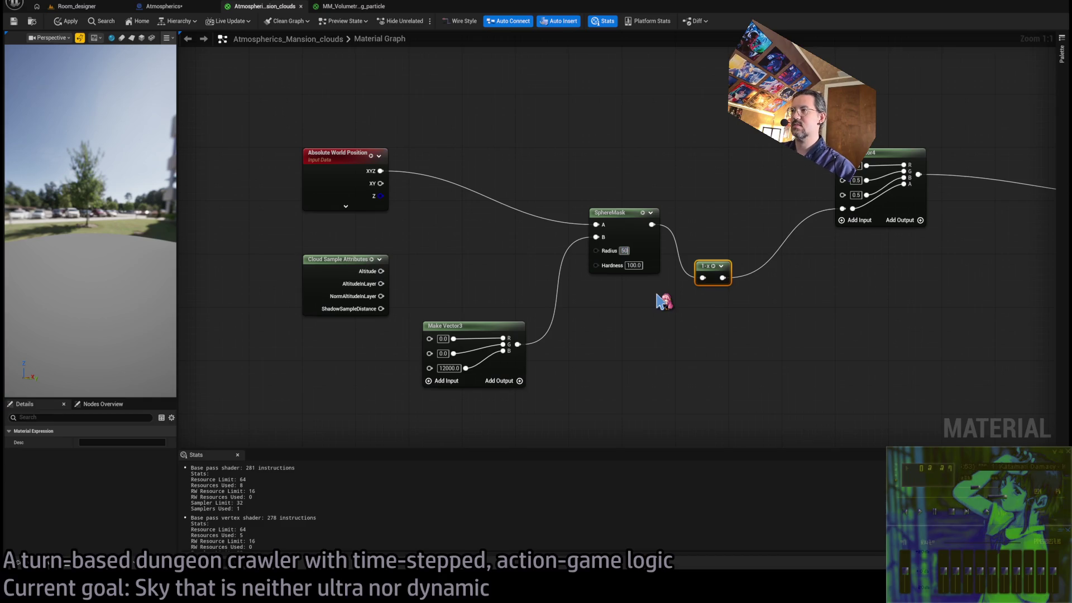
text(00)
key(Return)
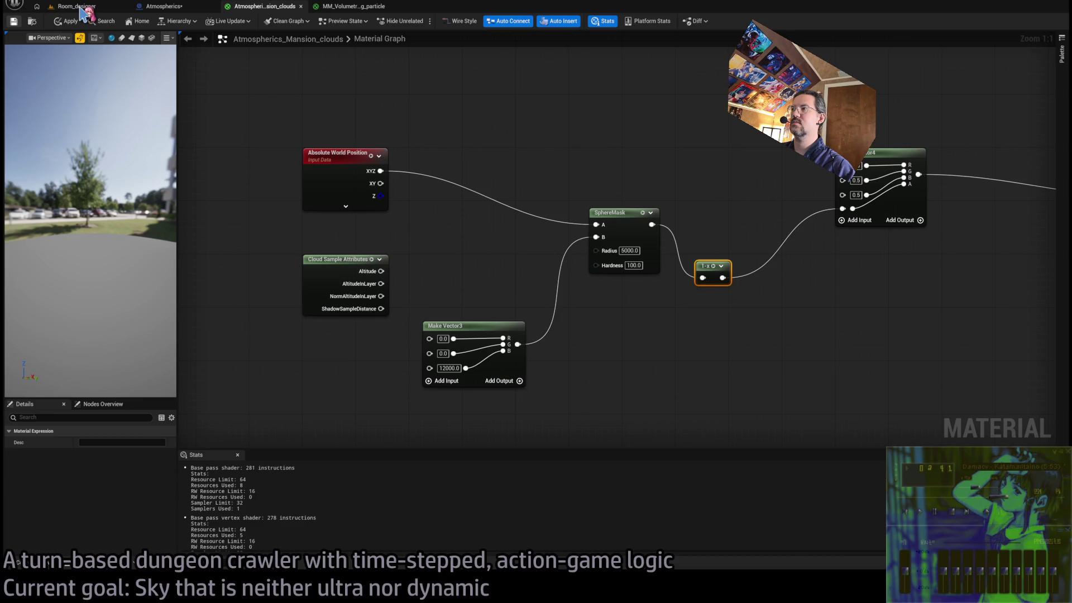
click(78, 6)
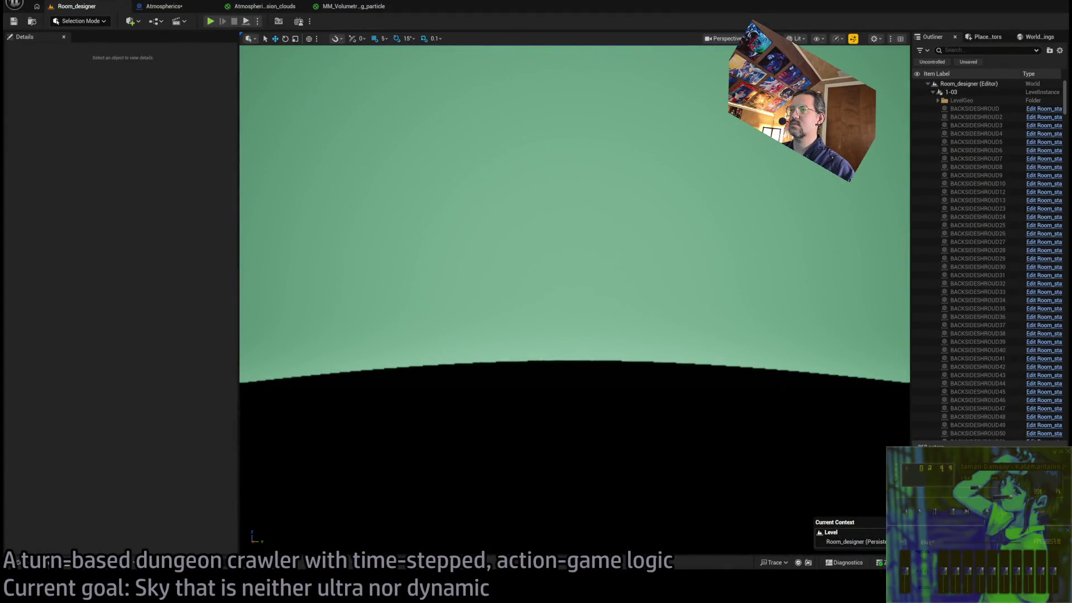
click(261, 7)
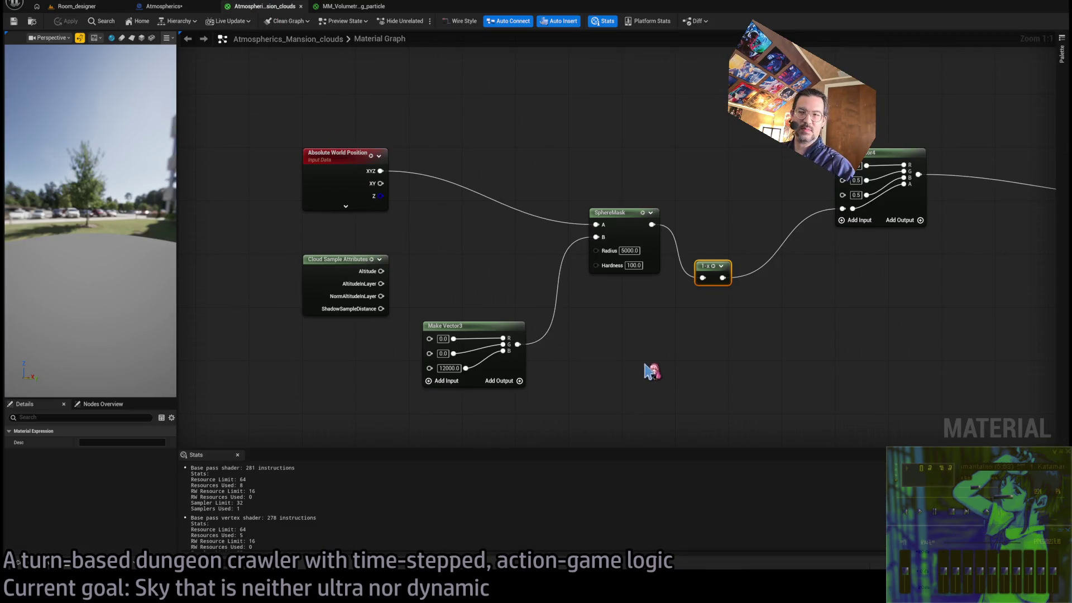
click(178, 7)
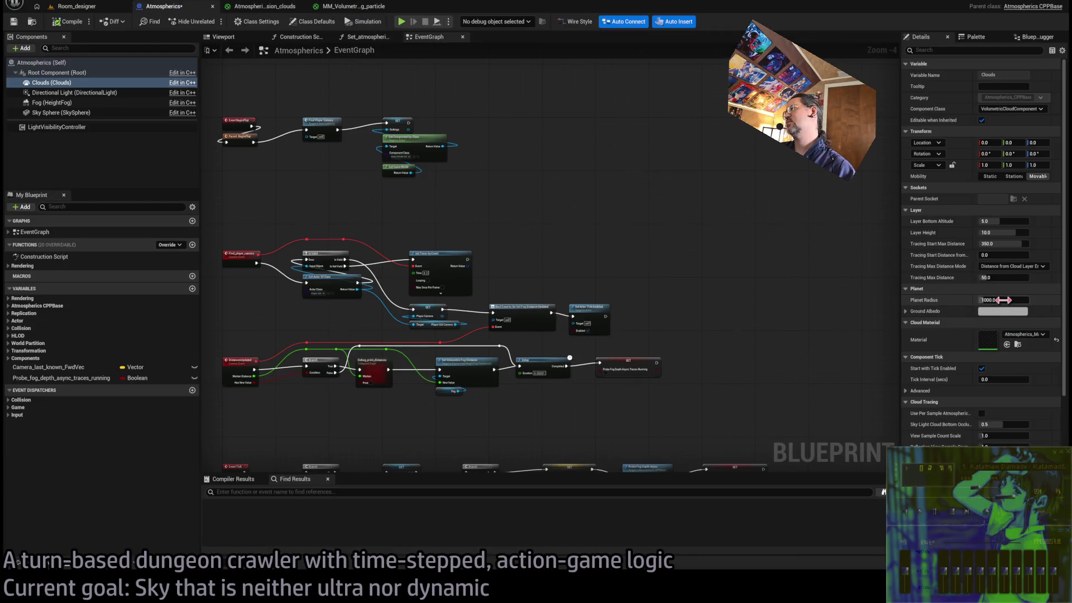
Lower the Clouds component's Planet Radius in the Atmospherics blueprint Details panel.
drag(1004, 300, 994, 299)
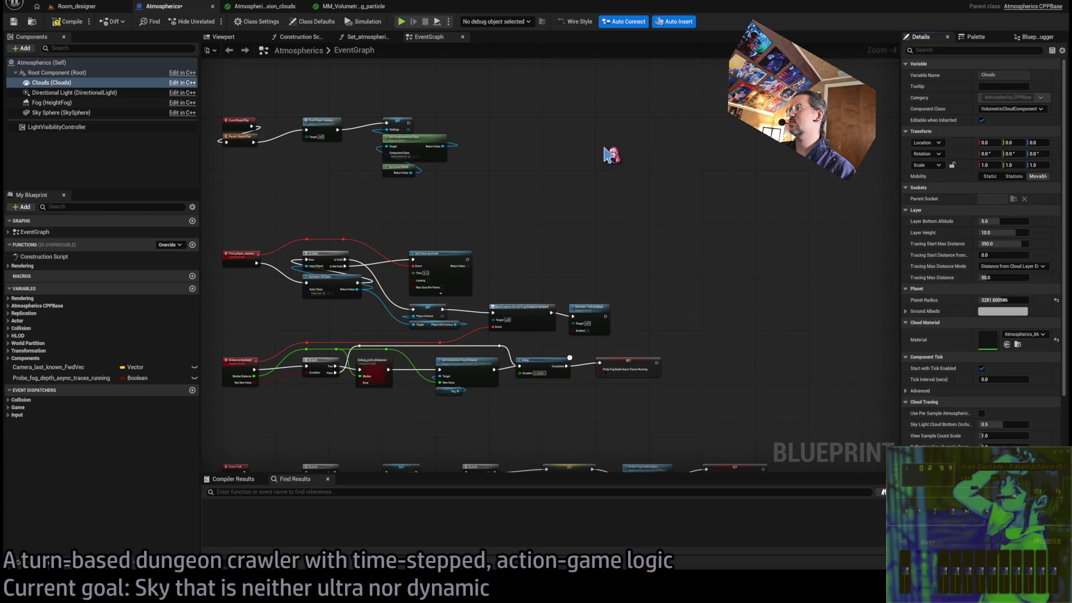
click(72, 6)
click(164, 8)
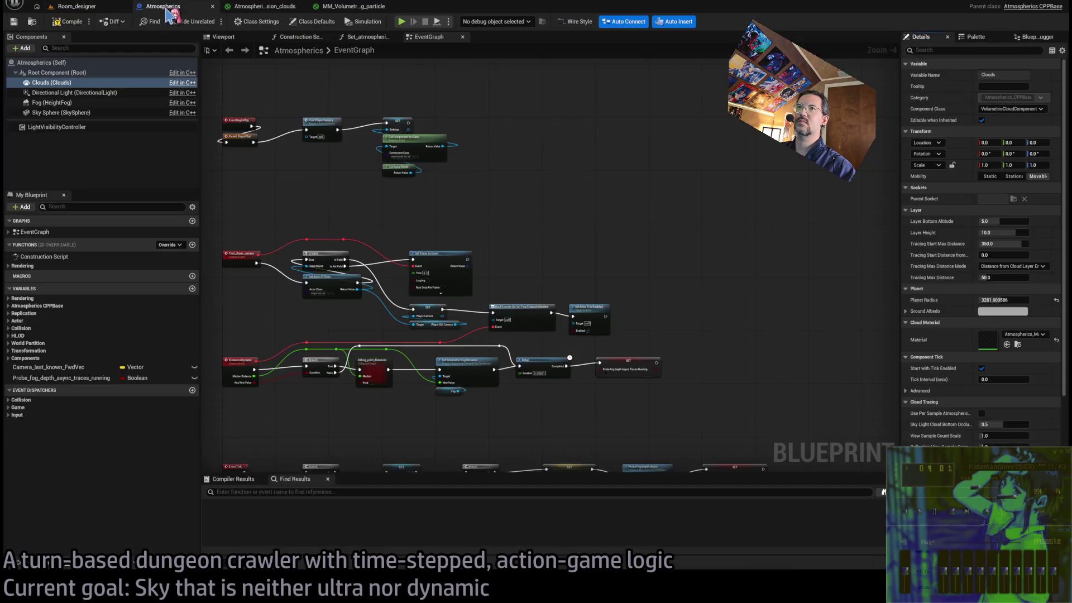
click(1025, 300)
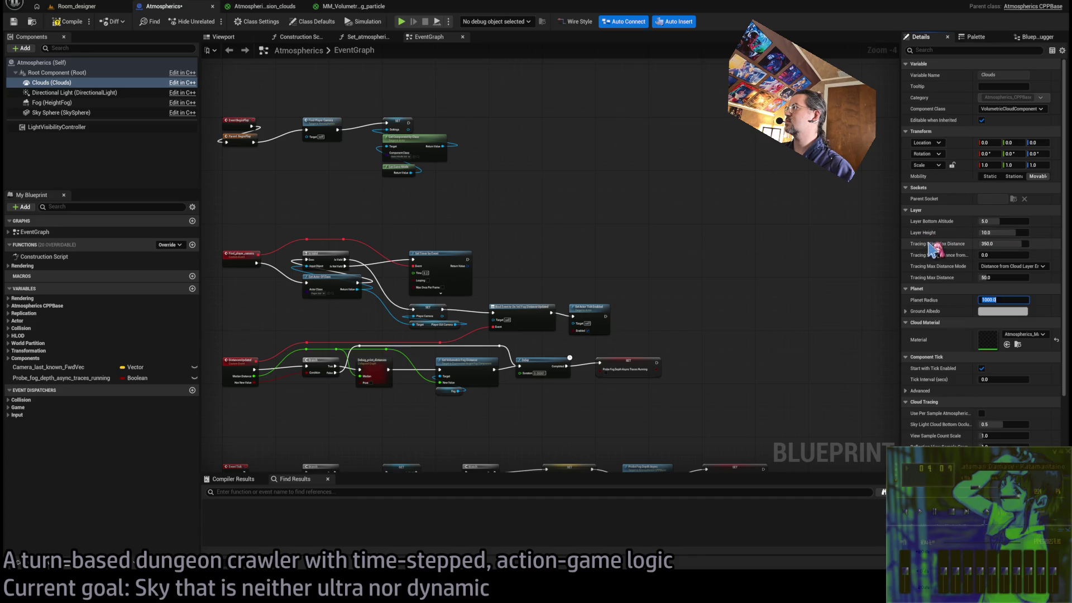
click(357, 7)
click(268, 7)
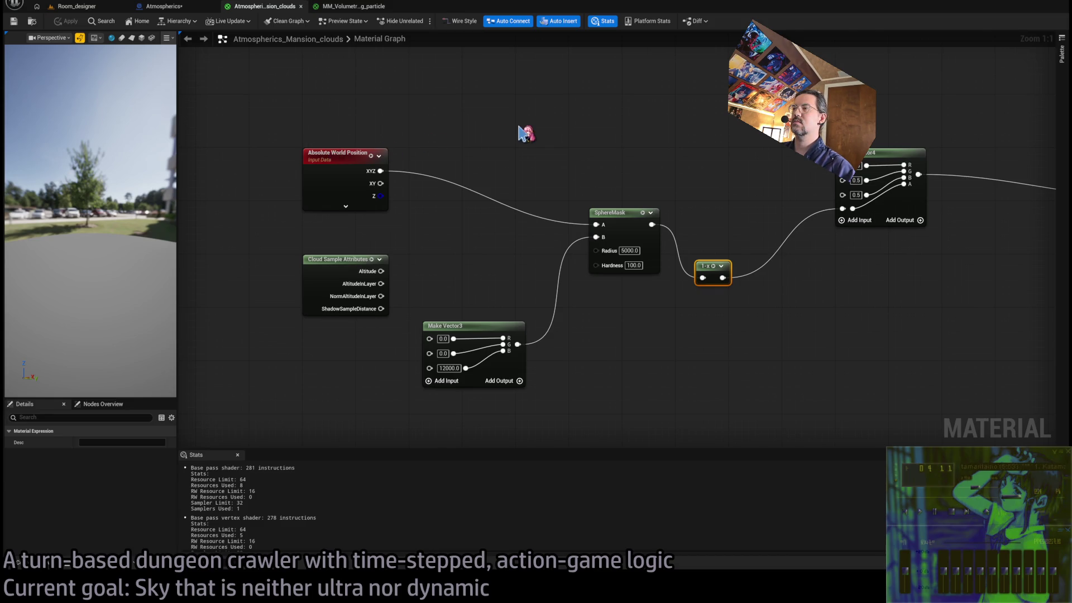
Make the cloud material's albedo colour black and preview it in the level.
click(573, 178)
scroll(543, 170, down, 2)
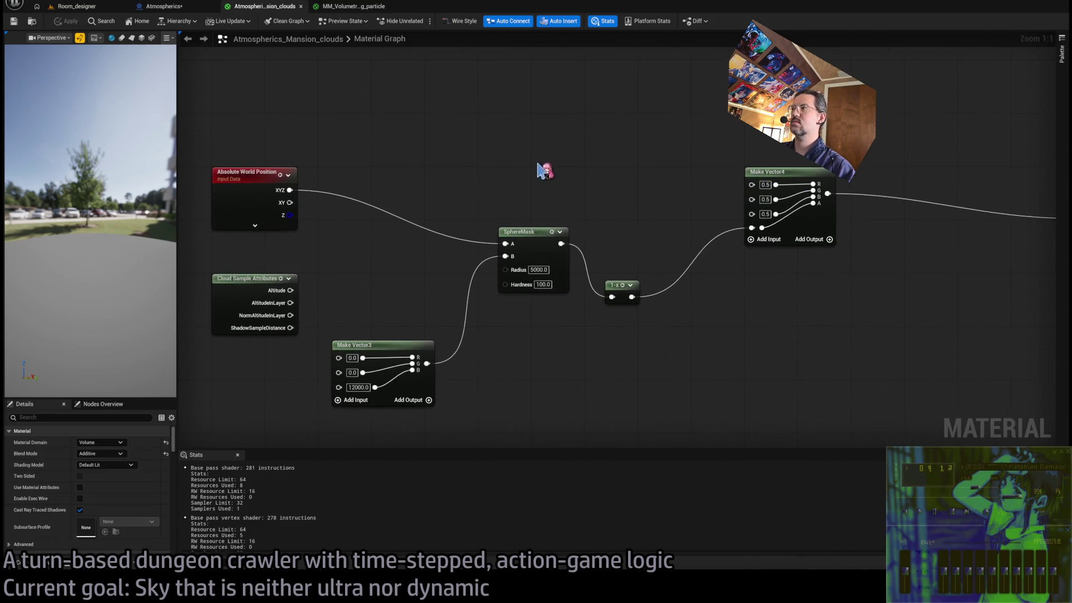
drag(447, 261, 479, 266)
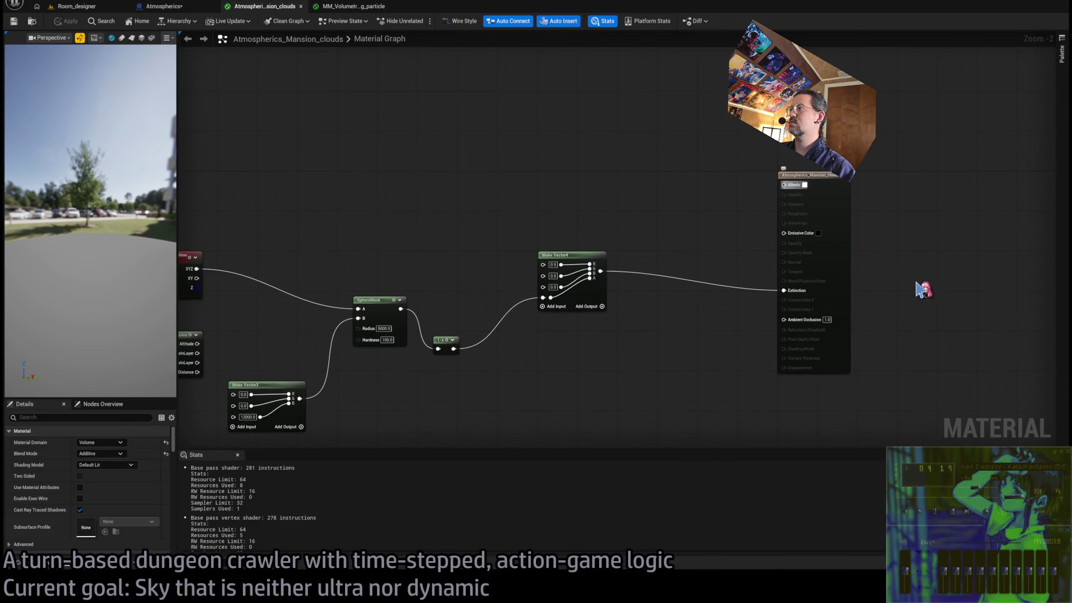
key(ctrl+z)
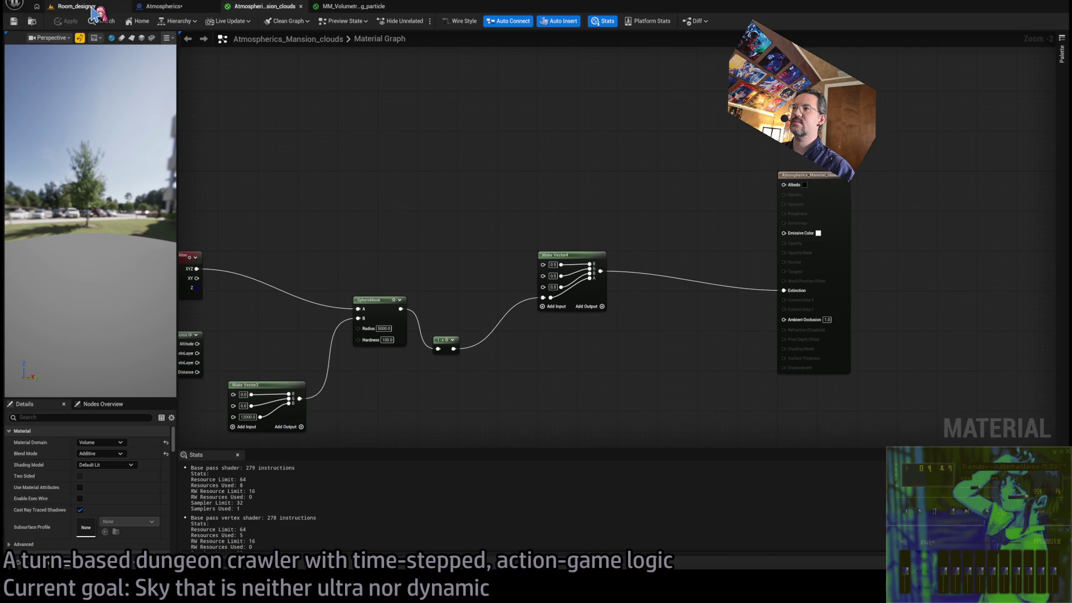
click(89, 7)
click(266, 7)
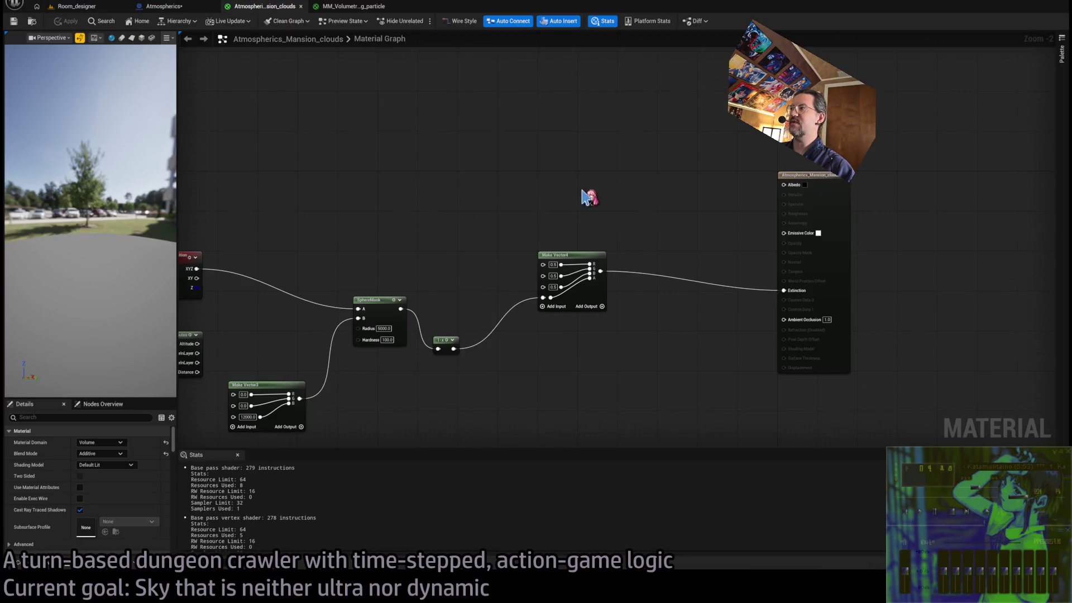
Set Make Vector4's fourth input to 0.5, then wire the SphereMask output into it.
alt+click(550, 298)
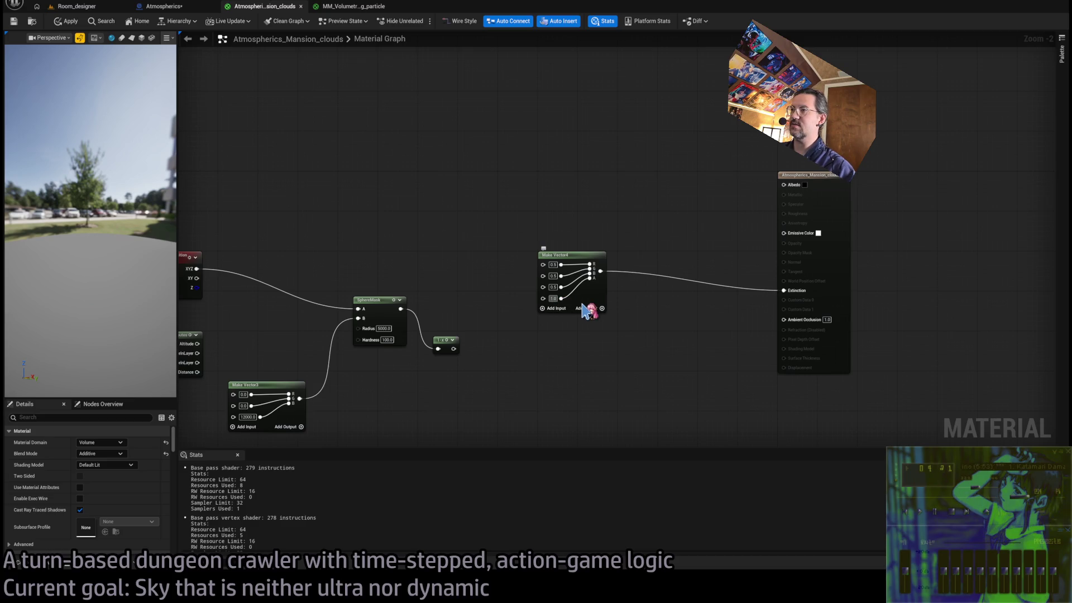
text(0.5)
key(Return)
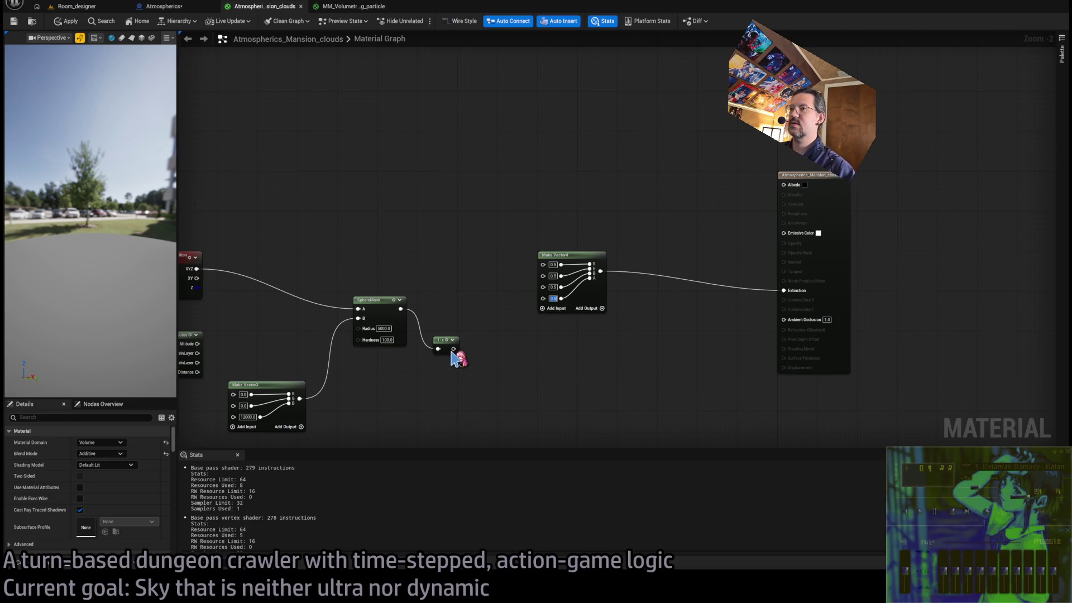
mouse_move(453, 348)
mouse_down()
mouse_move(814, 232)
mouse_move(700, 407)
mouse_up()
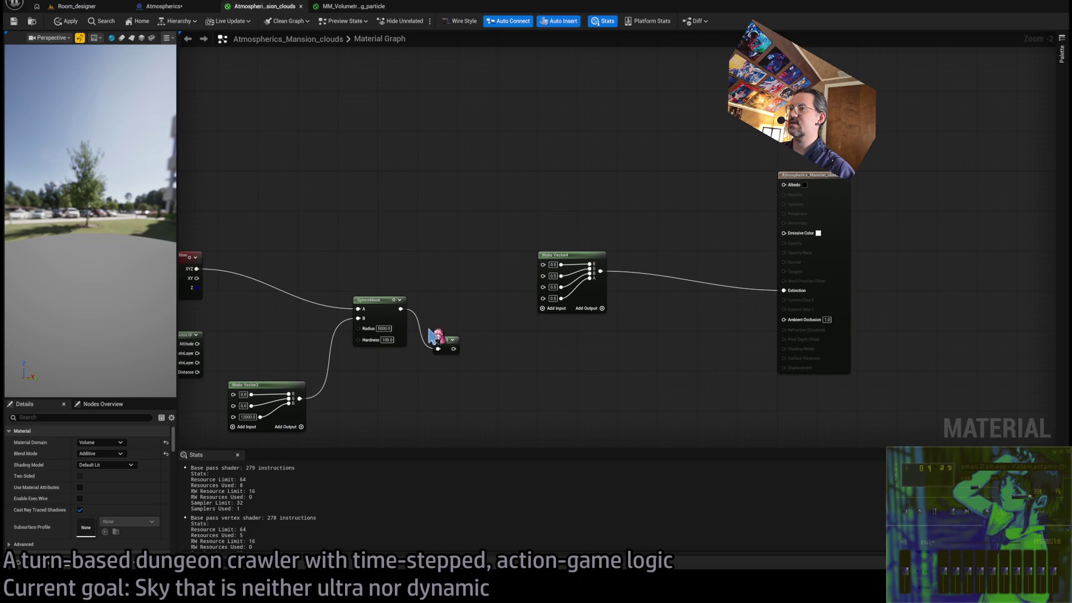
drag(411, 306, 538, 287)
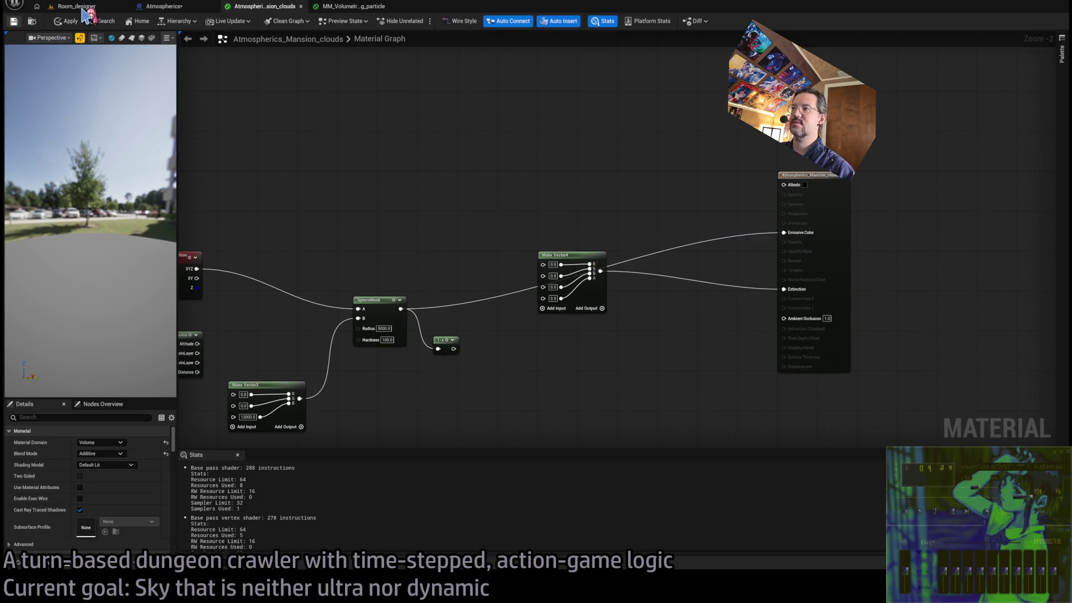
click(85, 8)
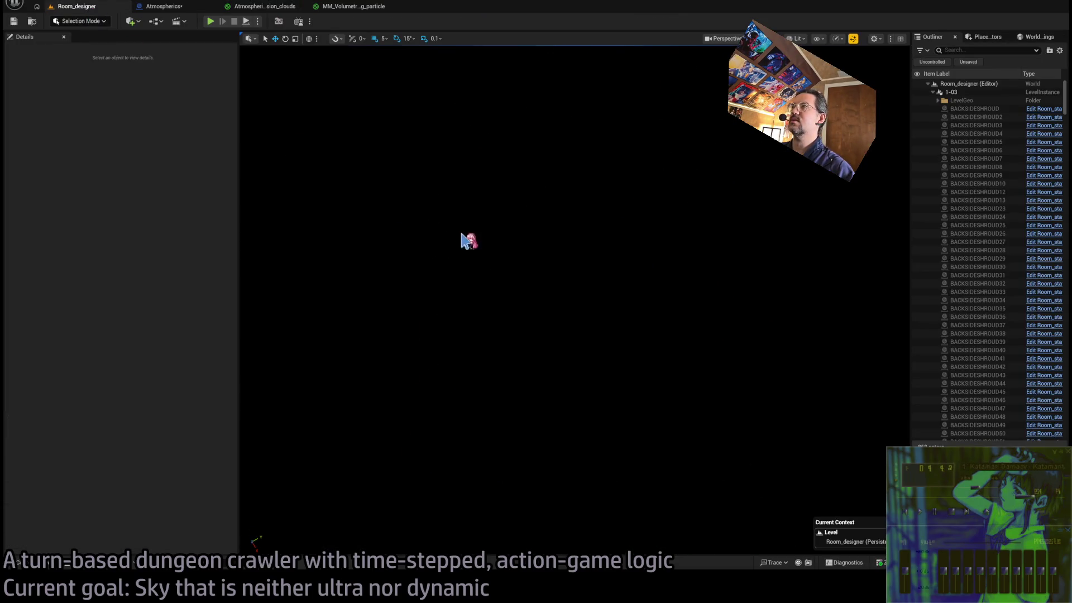
click(265, 7)
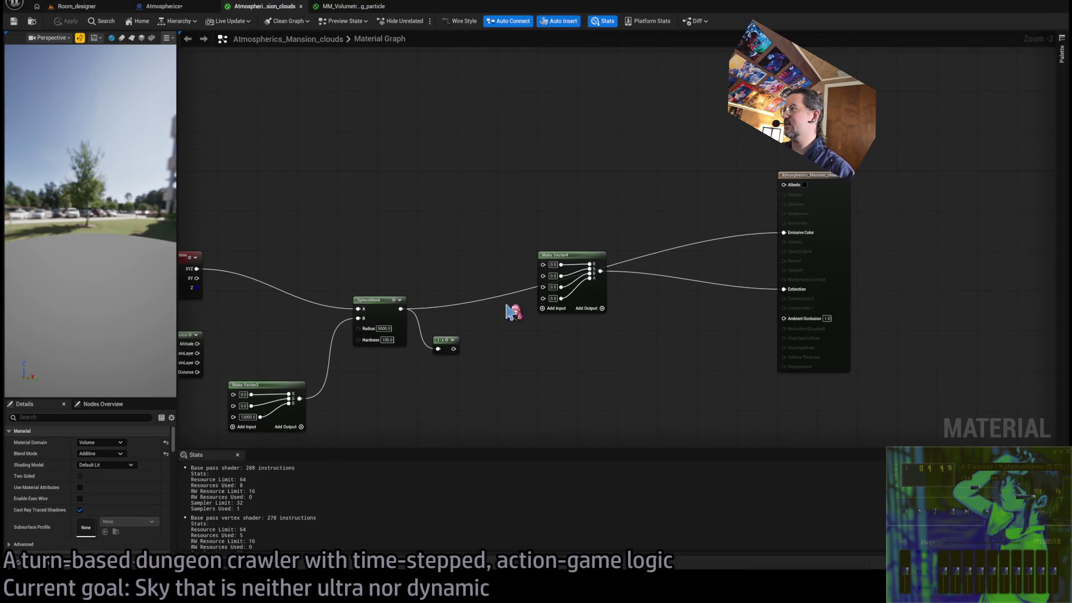
click(491, 285)
click(164, 6)
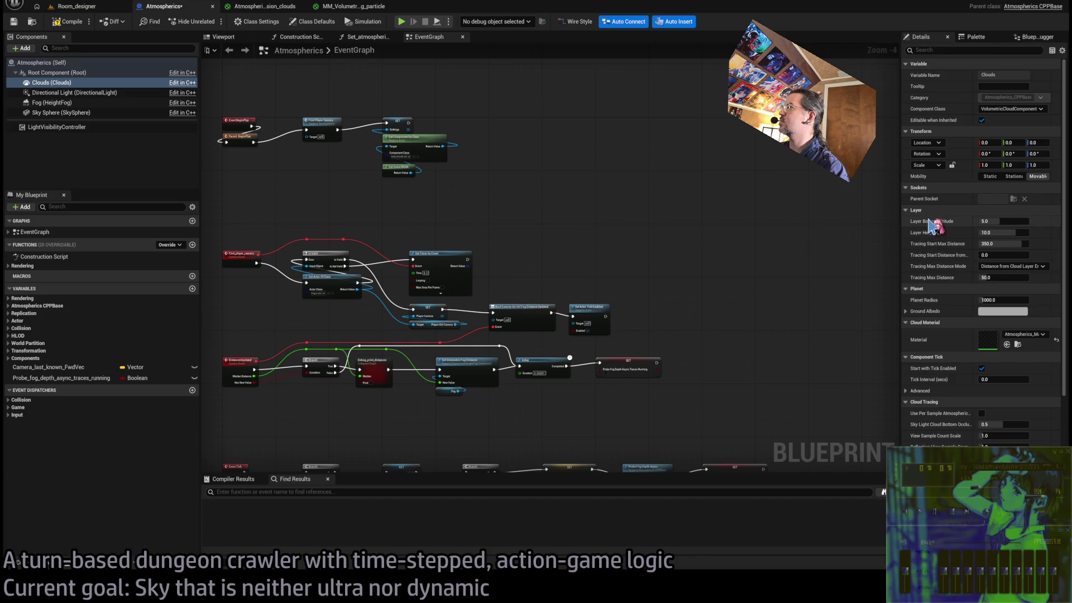
Change the Clouds Layer Height from 10.0 to 2 in the Details panel.
click(1004, 221)
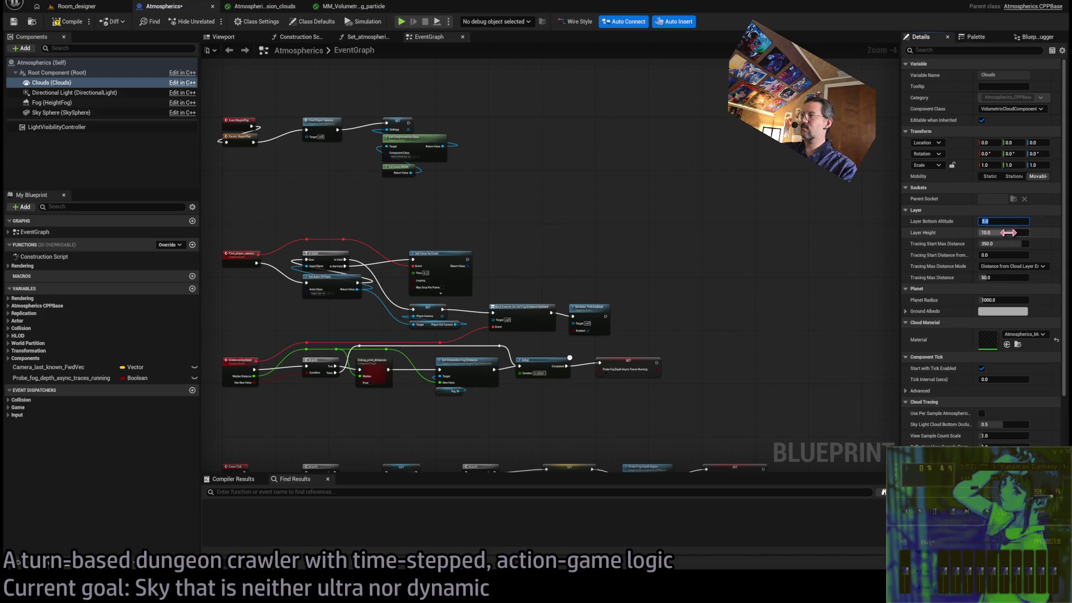
text(2)
key(Return)
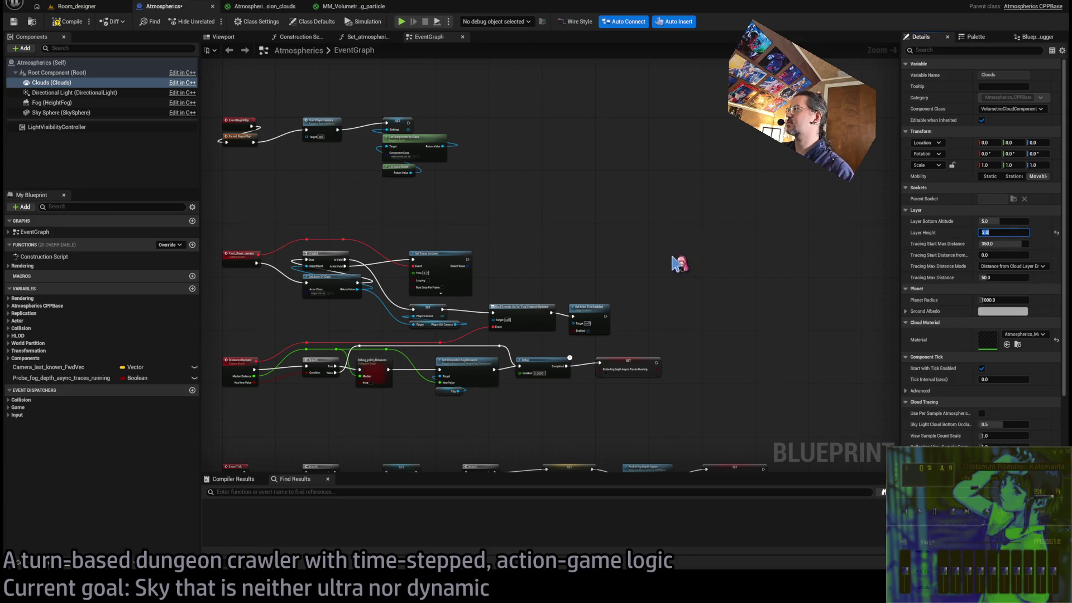
click(270, 8)
scroll(530, 333, up, 1)
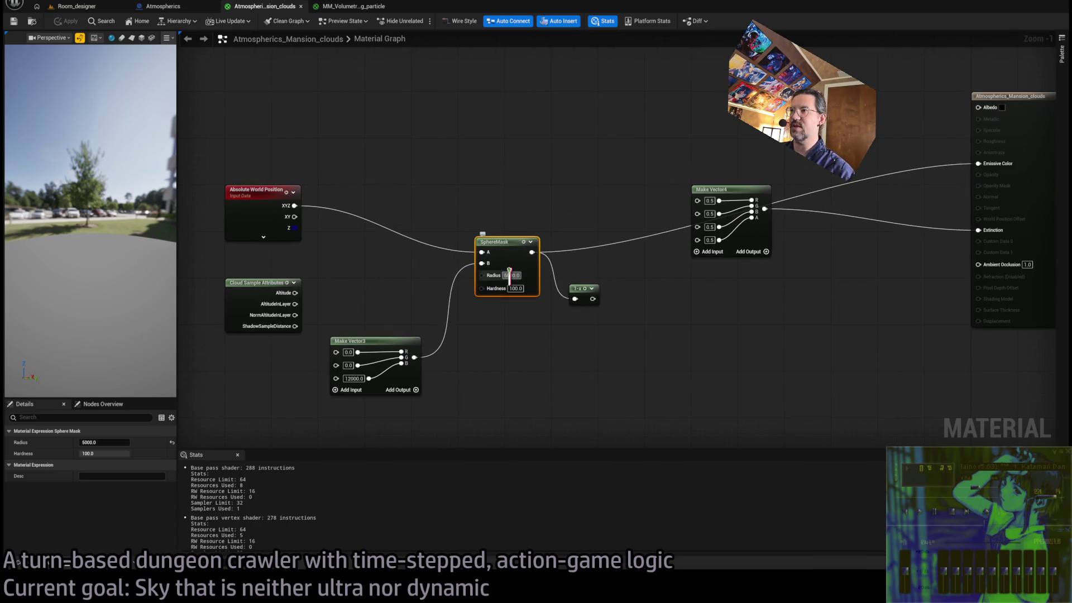
Compare the level's cloud sky against the cloud material graph and Atmospherics blueprint.
click(72, 7)
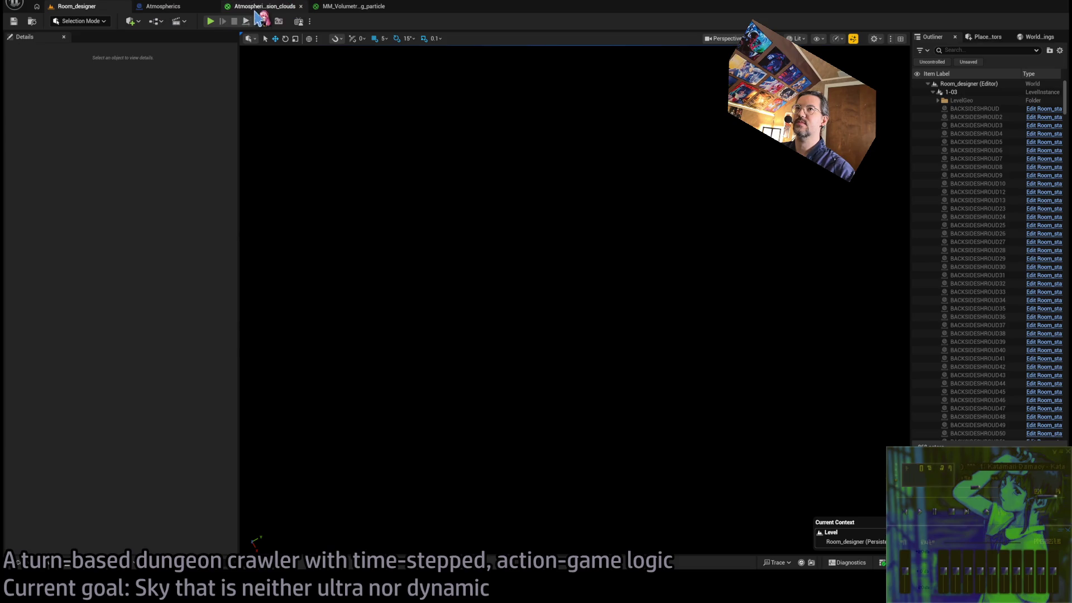
click(253, 8)
click(83, 7)
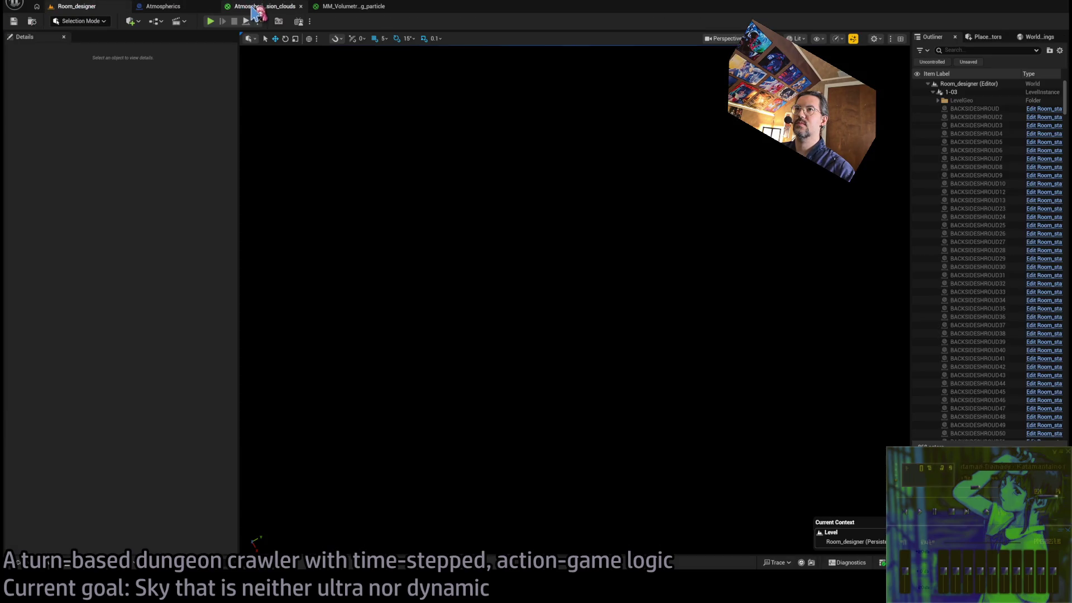
click(162, 6)
click(78, 7)
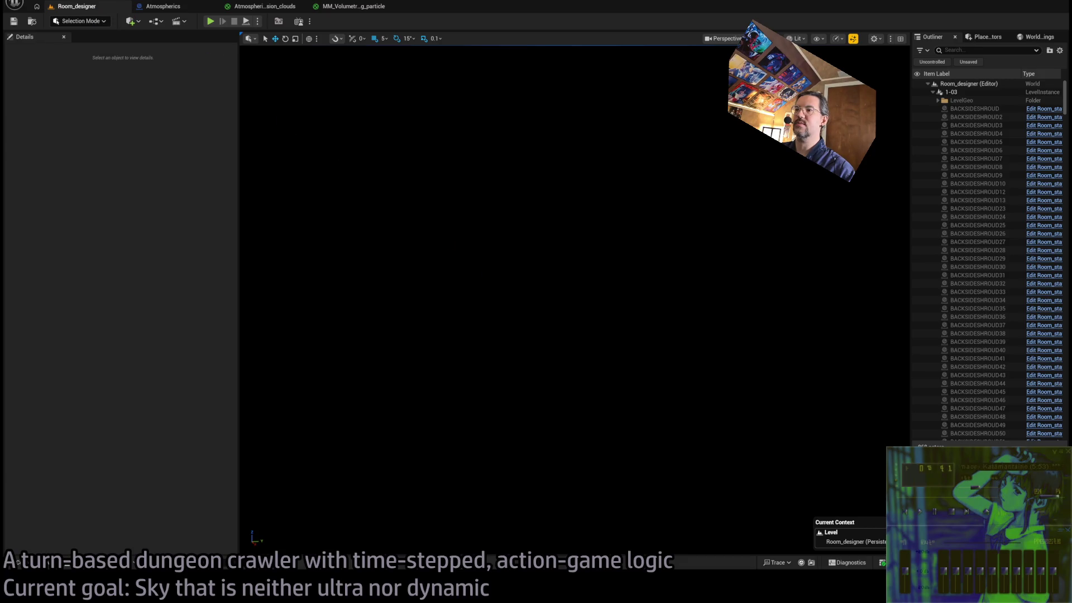
click(262, 7)
click(84, 7)
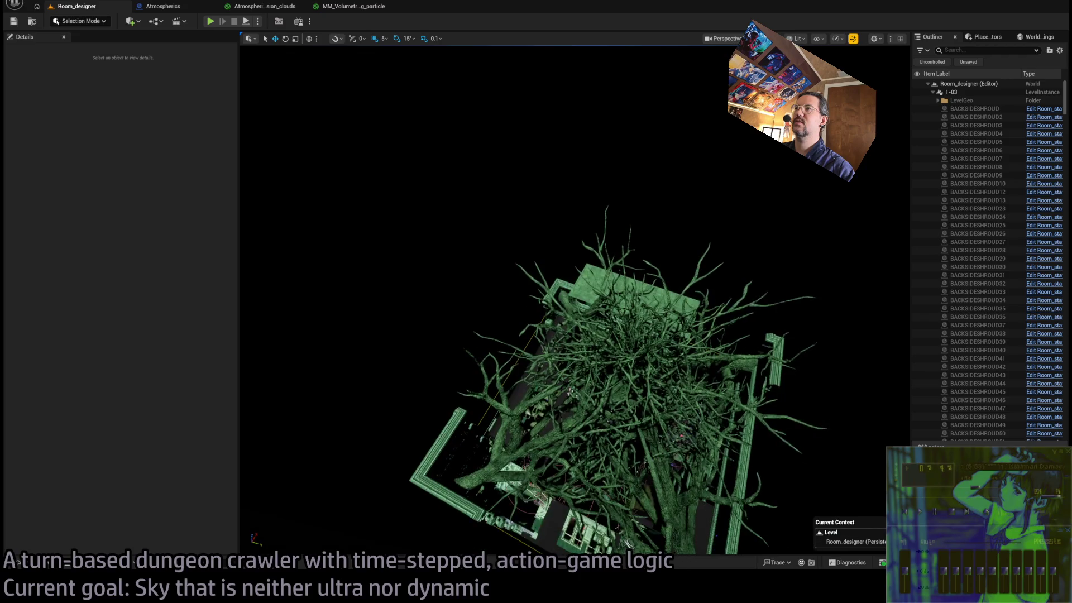
click(263, 7)
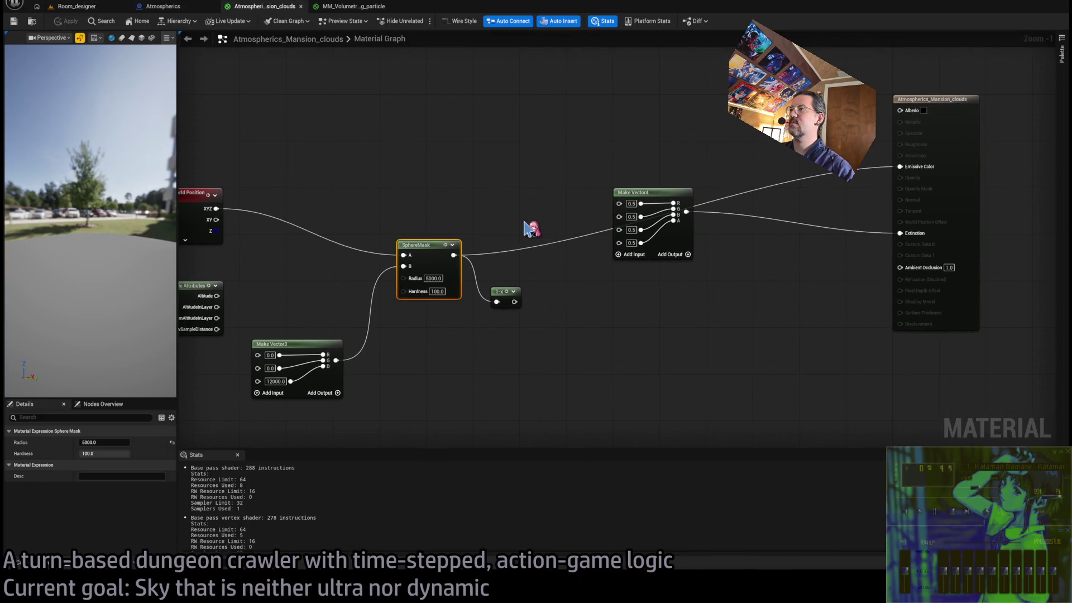
Set the SphereMask radius to 10000 and centre height to 500000, then view the level.
drag(472, 279, 634, 275)
click(598, 268)
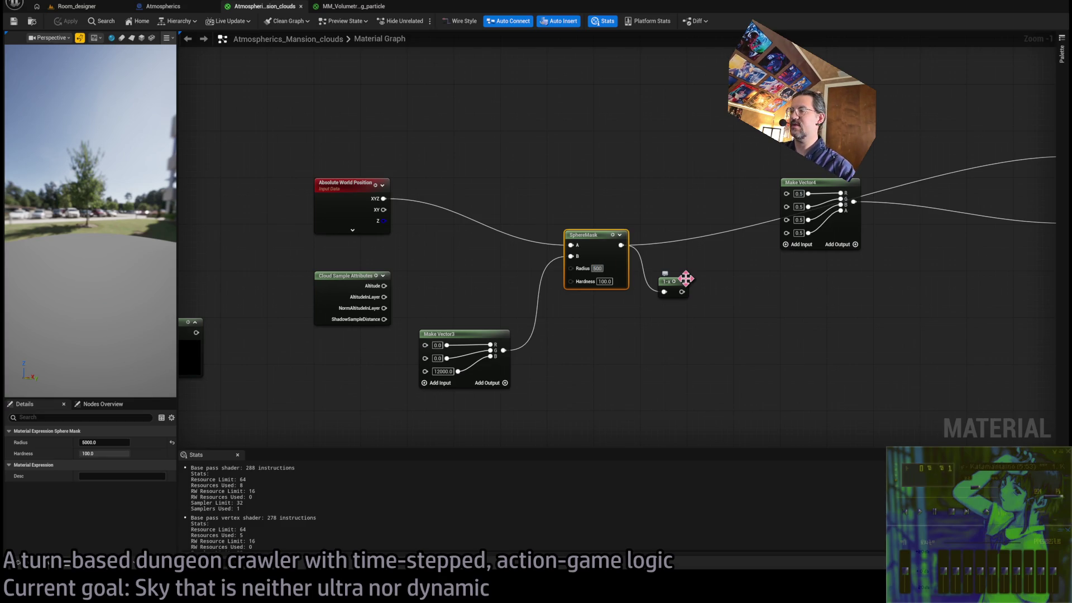
text(500000)
key(Return)
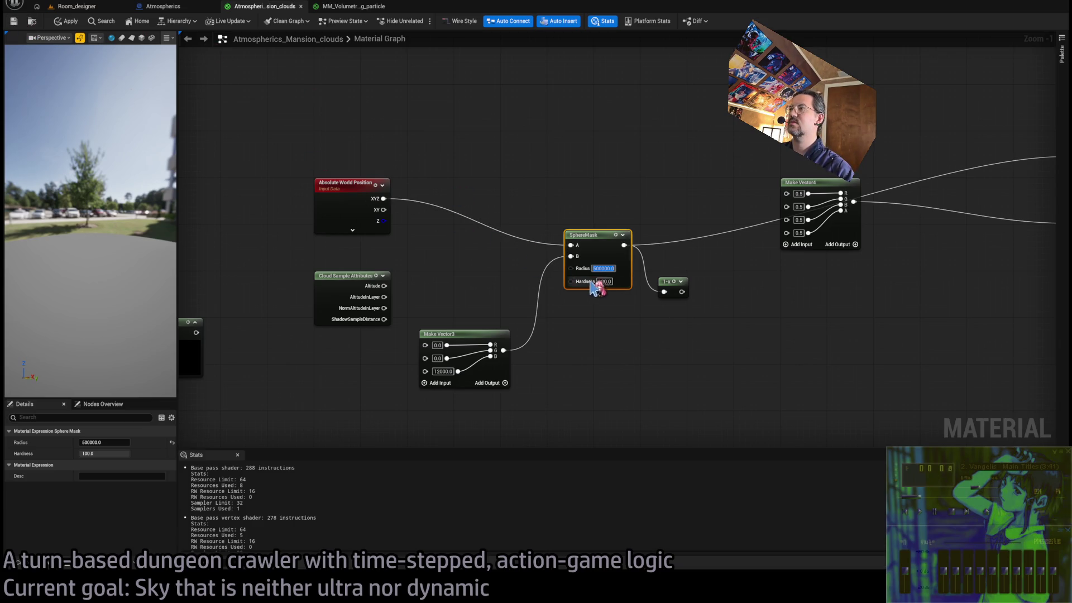
key(BackSpace)
key(Return)
click(442, 371)
text(500000.0)
key(Return)
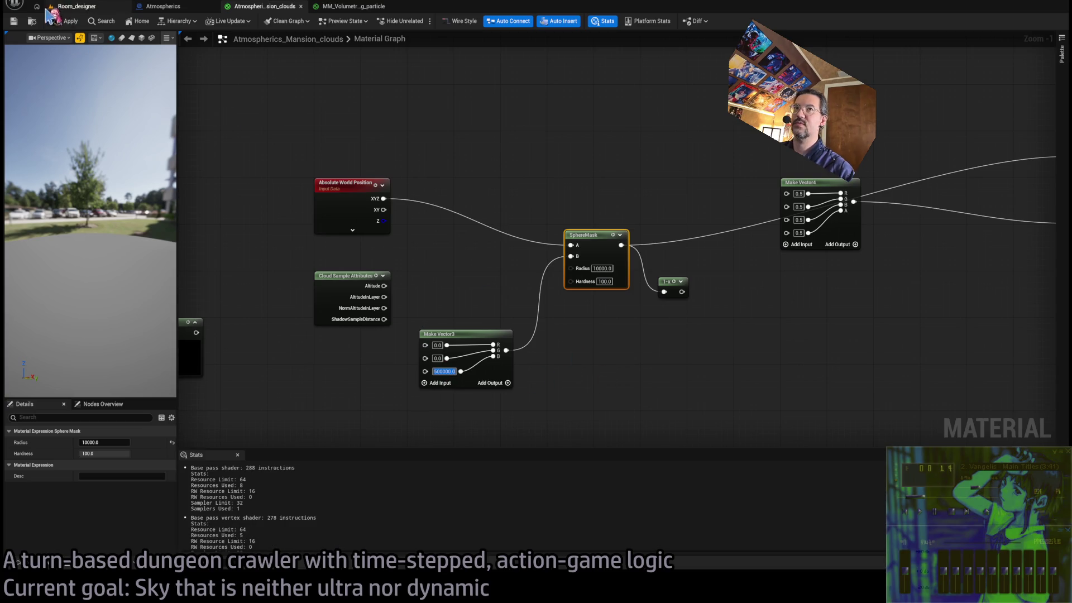
click(85, 8)
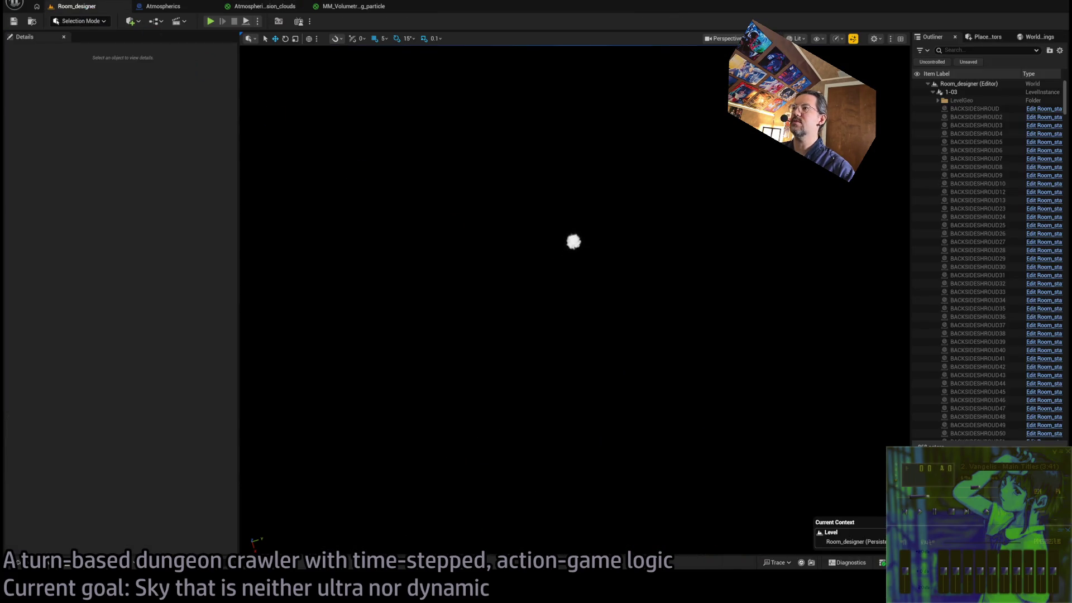
Change the SphereMask Radius to 100000.
drag(617, 309, 616, 335)
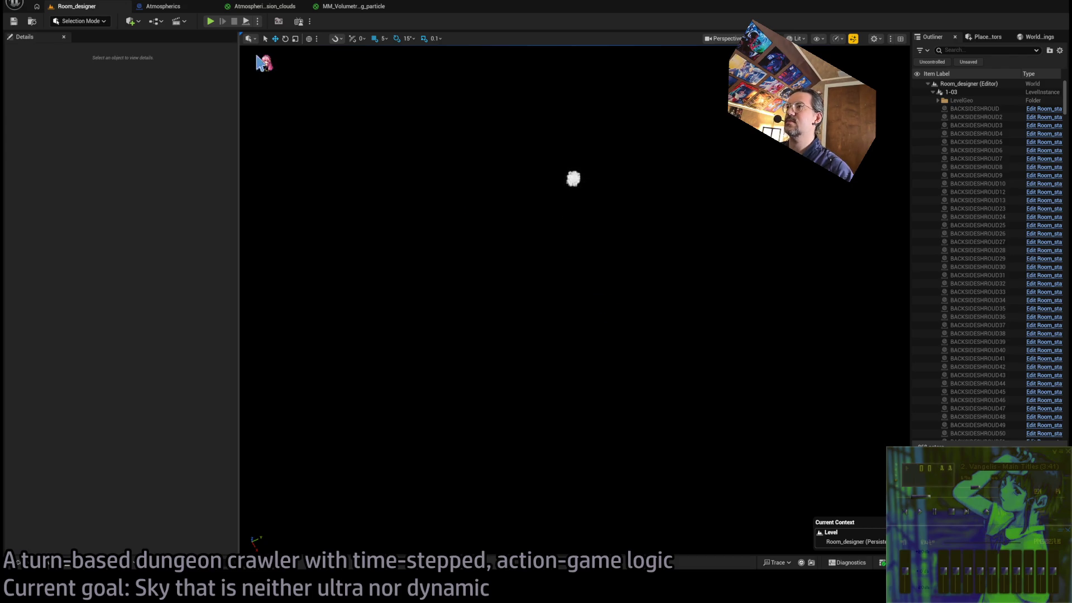
click(275, 14)
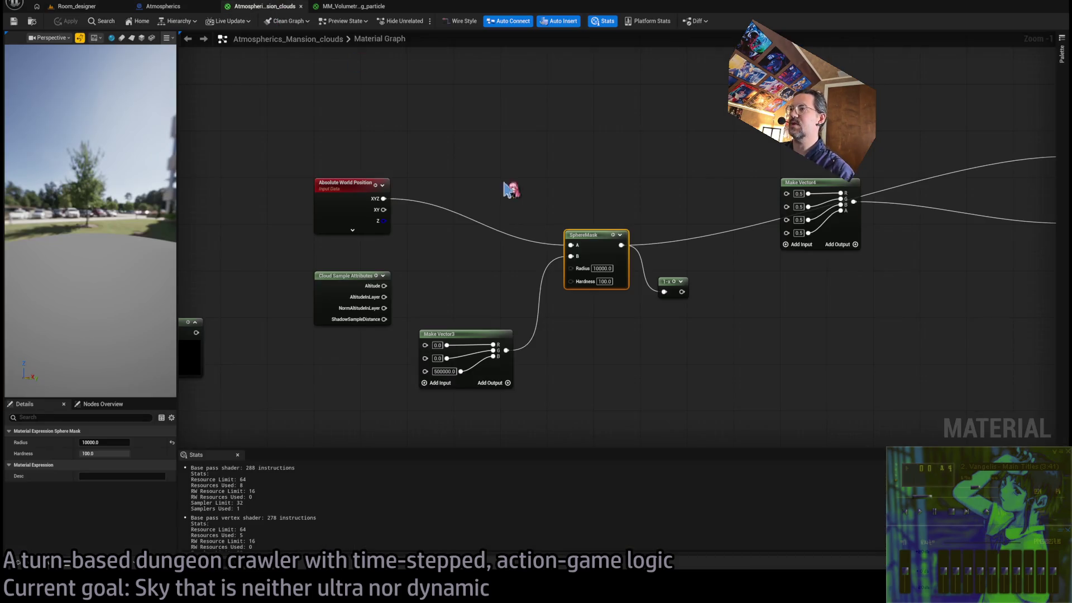
click(602, 268)
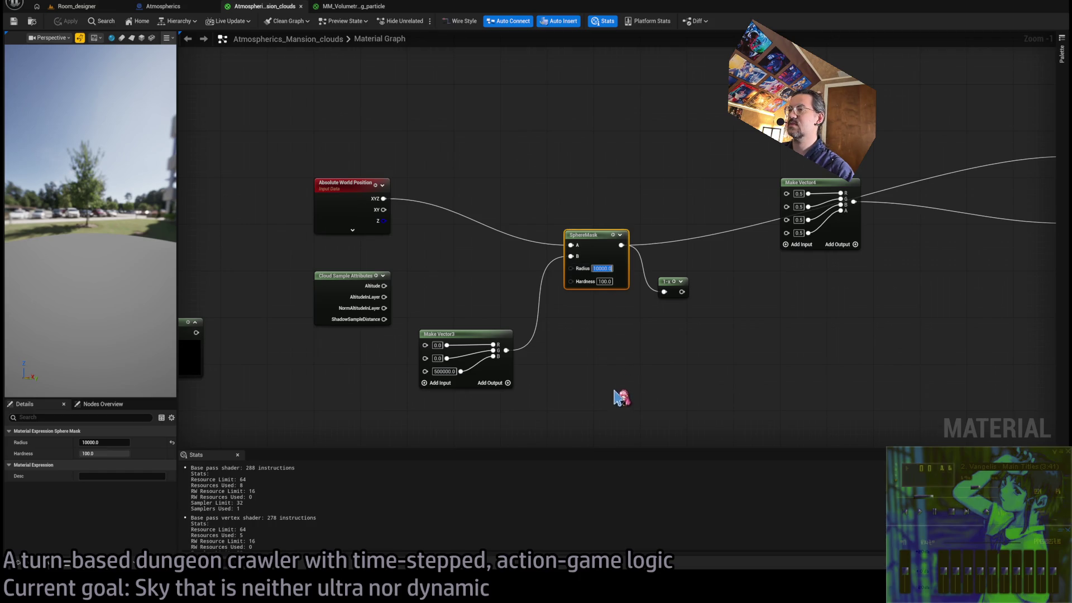
key(Right)
text(0)
key(Return)
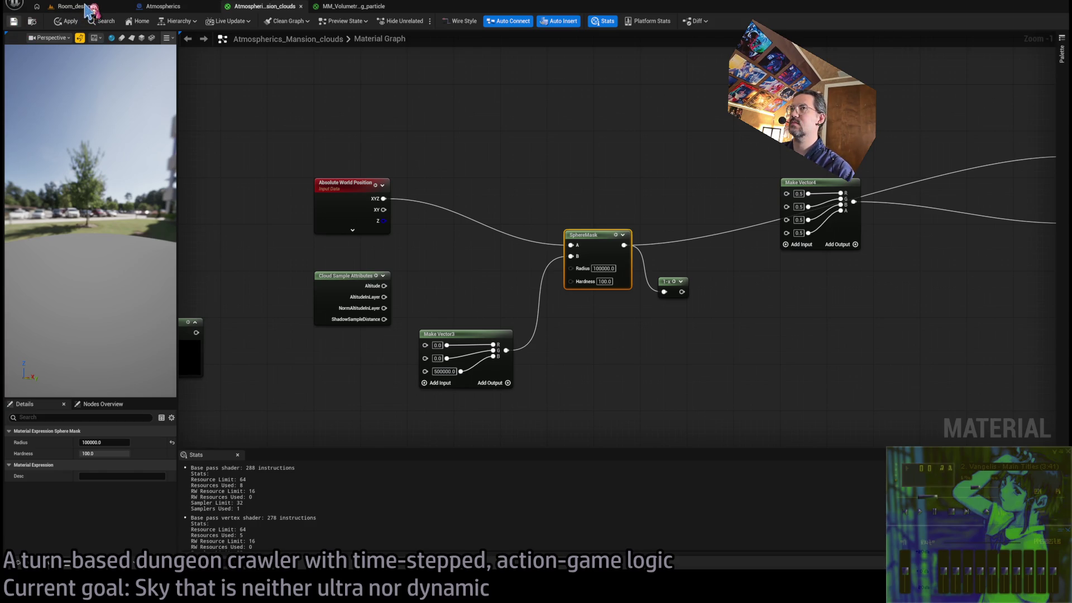
Check the enlarged cloud in the level, then connect Saturate's output to Emissive Color.
click(88, 8)
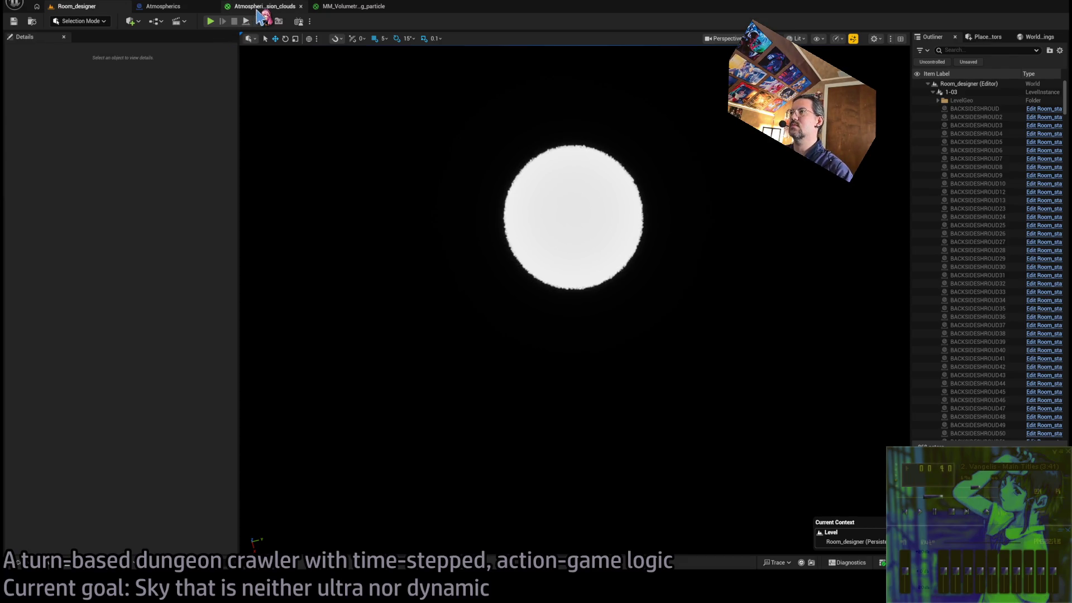
click(259, 7)
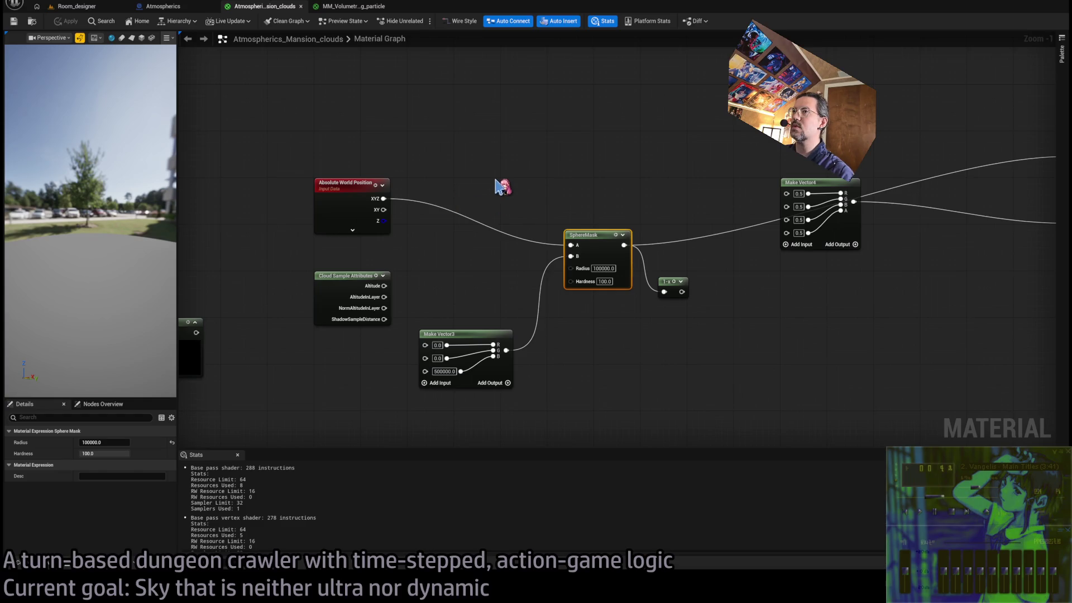
scroll(502, 186, down, 2)
mouse_move(346, 165)
mouse_down()
mouse_move(879, 211)
mouse_move(913, 196)
mouse_up()
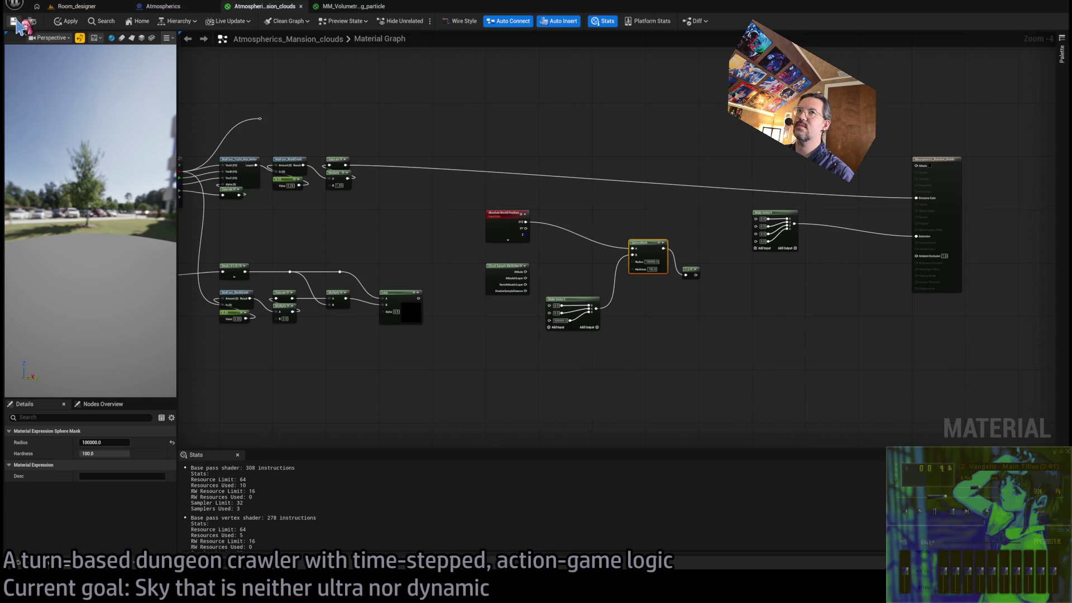
Switch to the Room_designer level to see the black-and-white noise cloud sky.
click(78, 7)
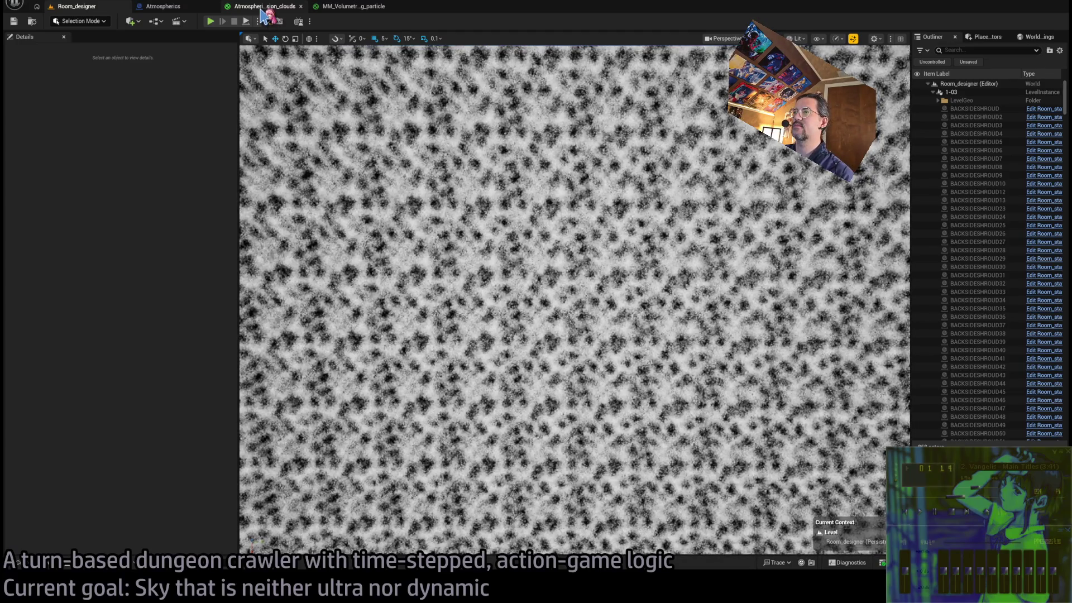
Commit 1000000 as the upper Divide node's B value for larger clouds.
click(259, 6)
scroll(570, 210, up, 5)
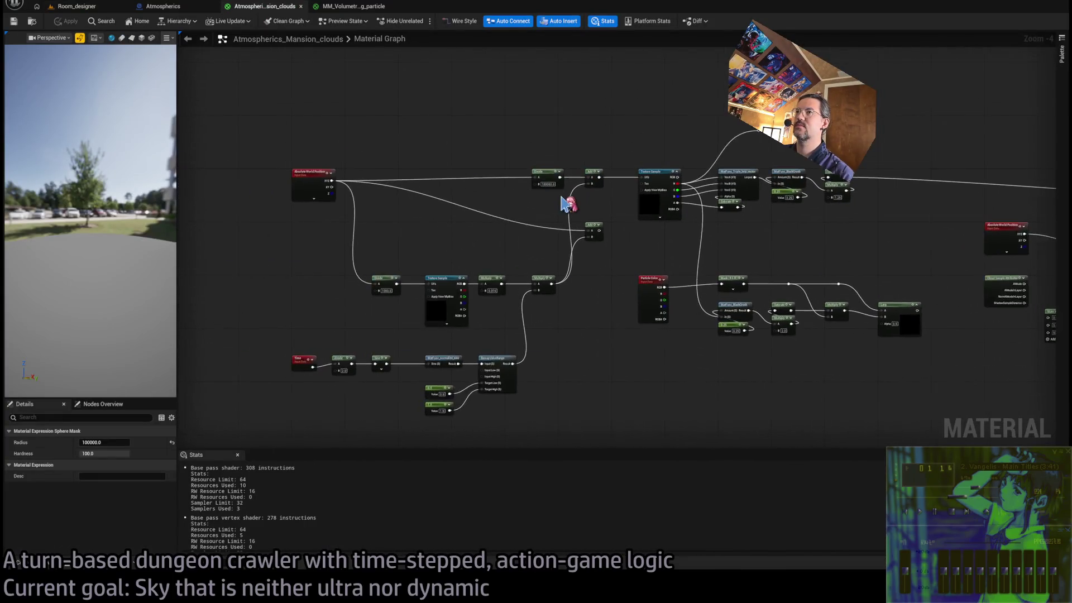
key(Return)
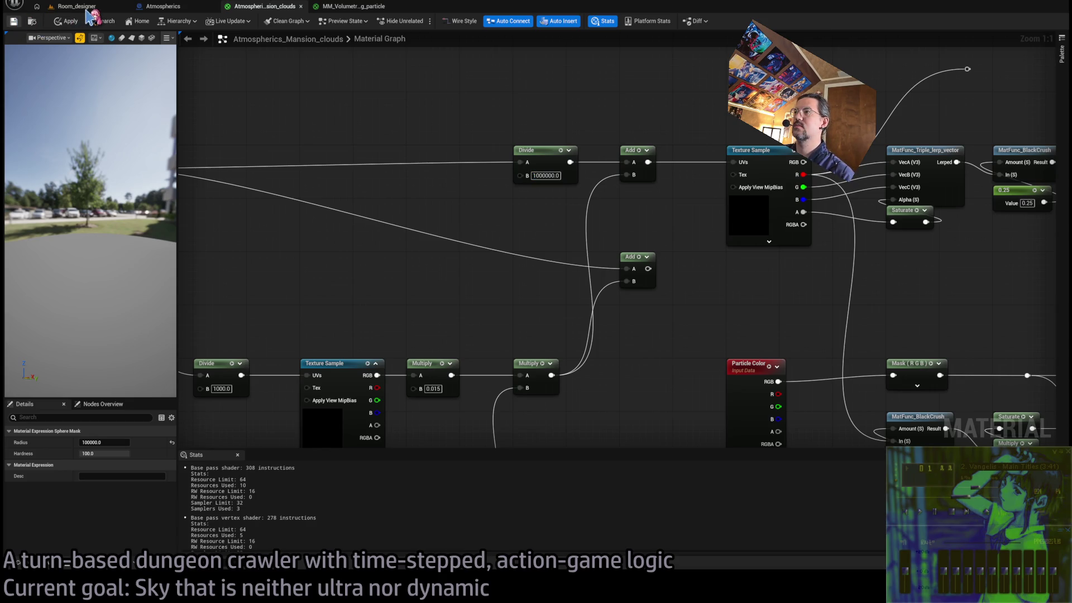
Tilt the level view down to the grass horizon and close the Atmospherics blueprint.
click(87, 8)
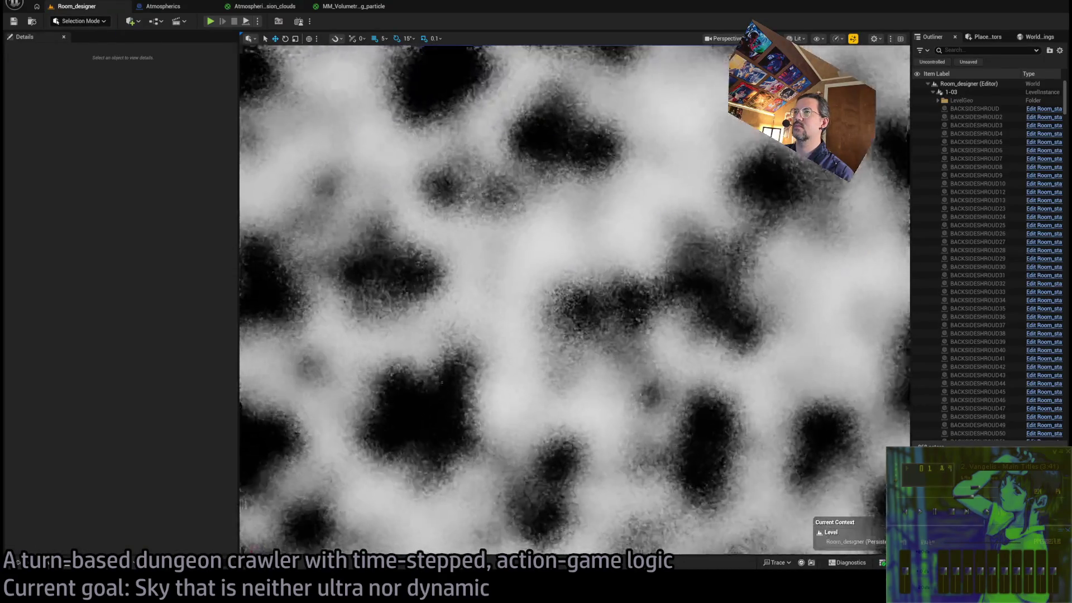
drag(394, 67, 401, 47)
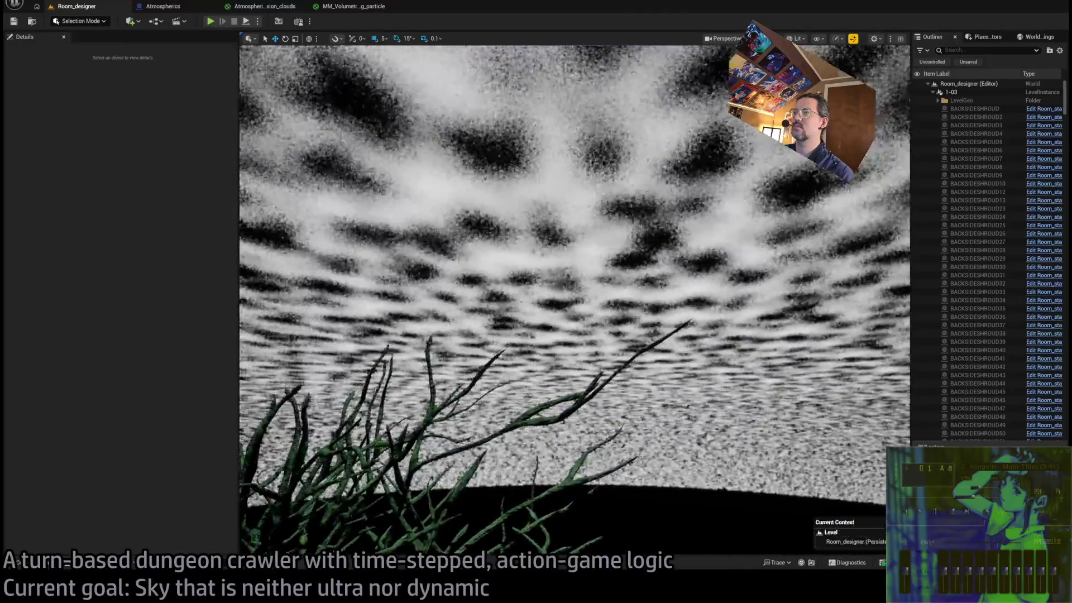
click(184, 8)
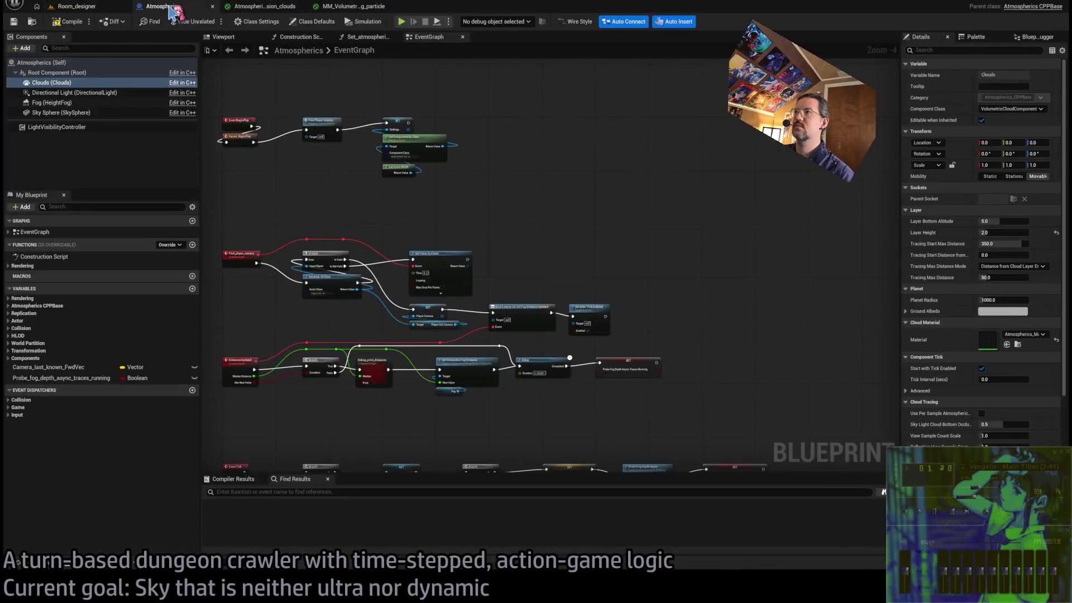
click(212, 6)
click(77, 6)
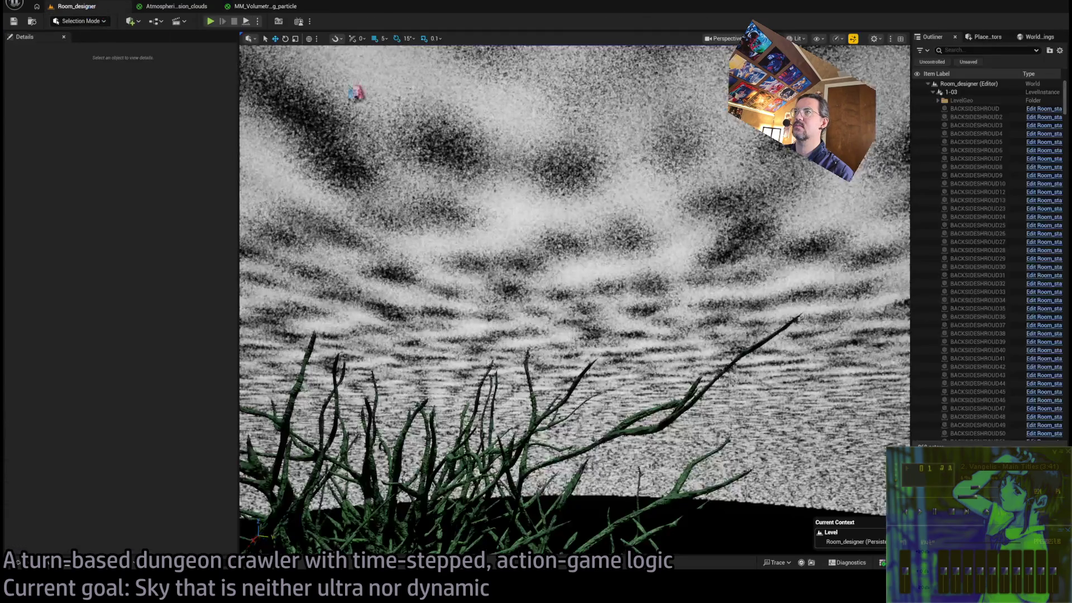
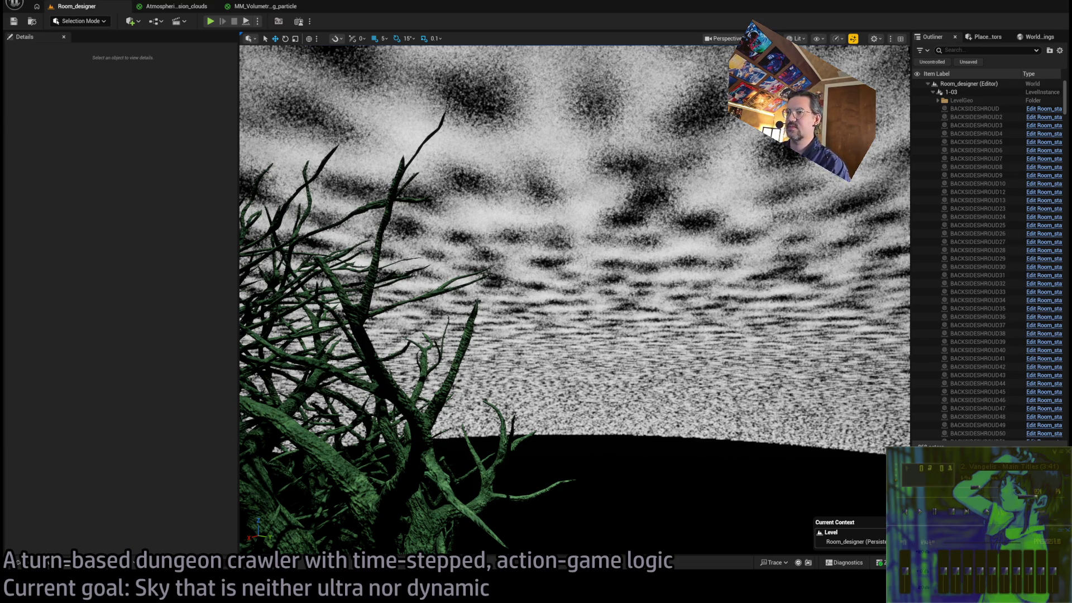
Look up at the cloud layer, then open the Atmospherics_Mansion_clouds graph near its output.
drag(514, 270, 514, 196)
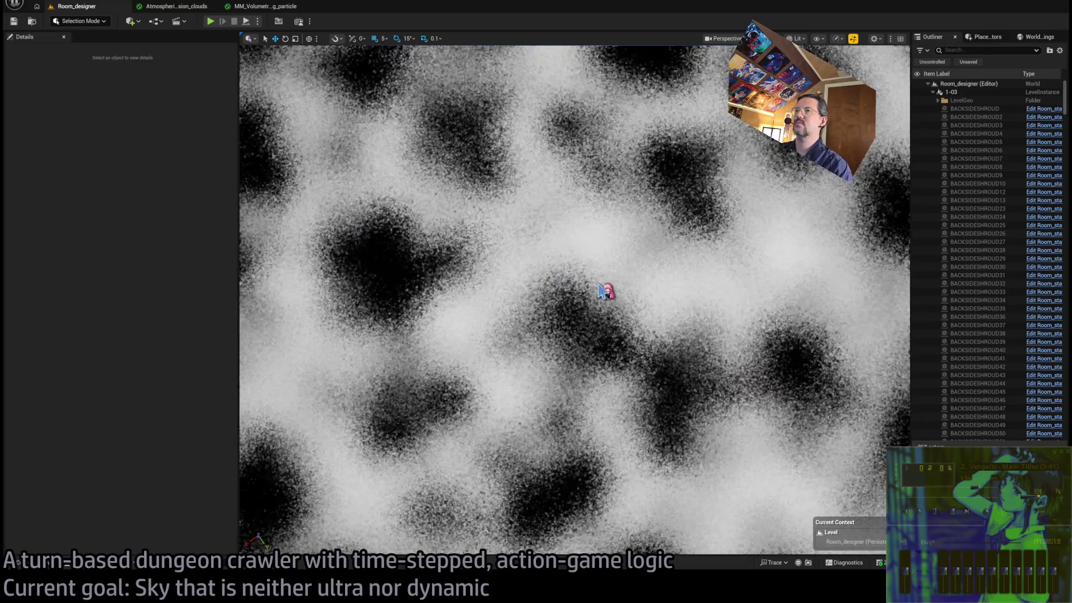
mouse_move(529, 279)
mouse_down()
mouse_move(529, 390)
mouse_move(536, 246)
mouse_up()
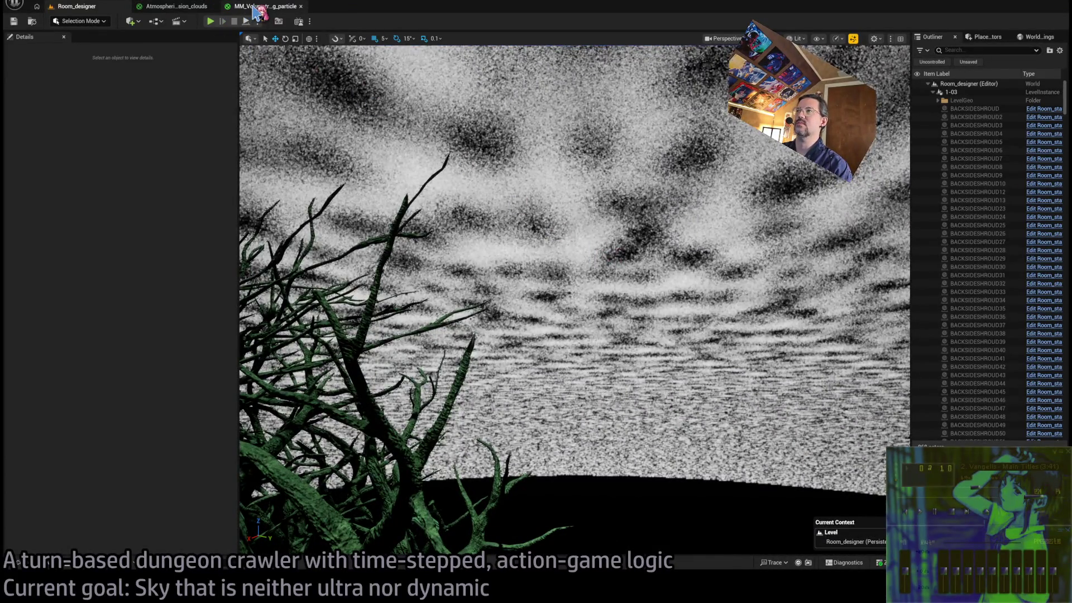
click(252, 7)
click(174, 6)
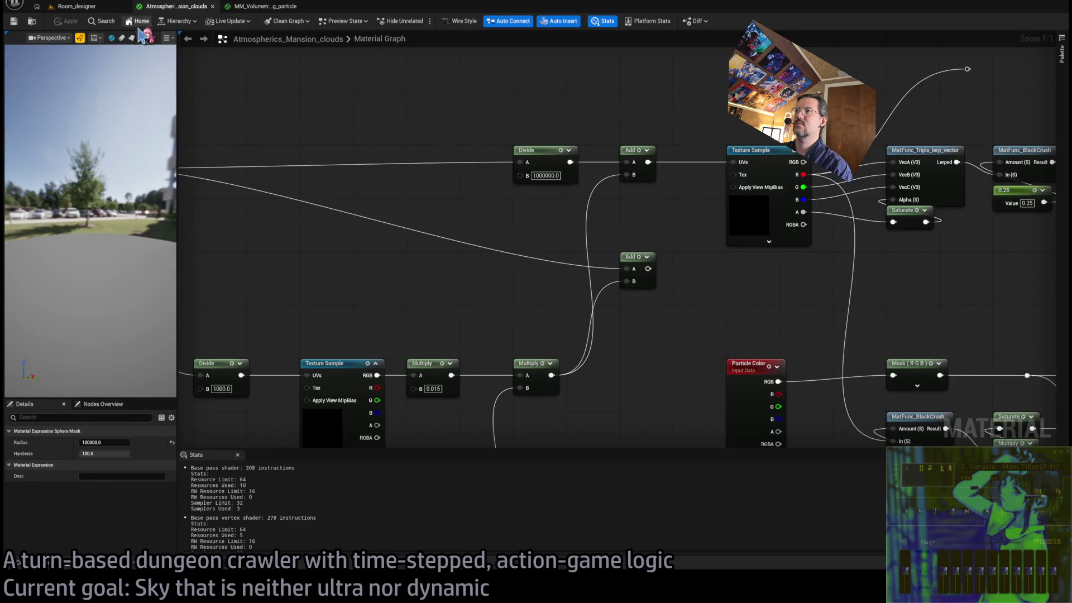
scroll(427, 145, down, 3)
scroll(605, 163, up, 2)
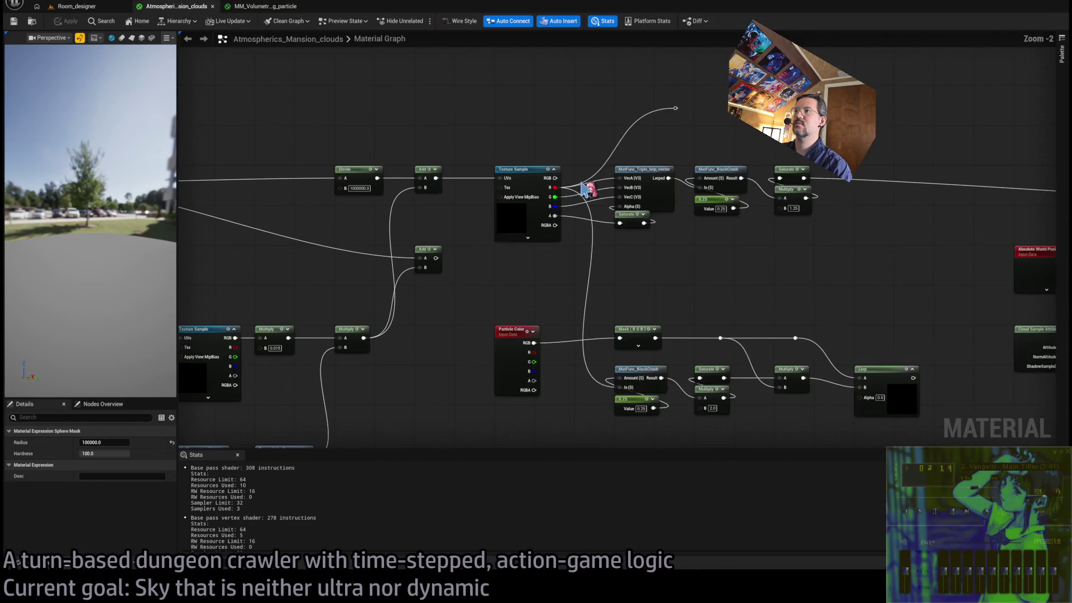
mouse_move(641, 268)
mouse_down()
mouse_move(472, 219)
mouse_move(448, 247)
mouse_up()
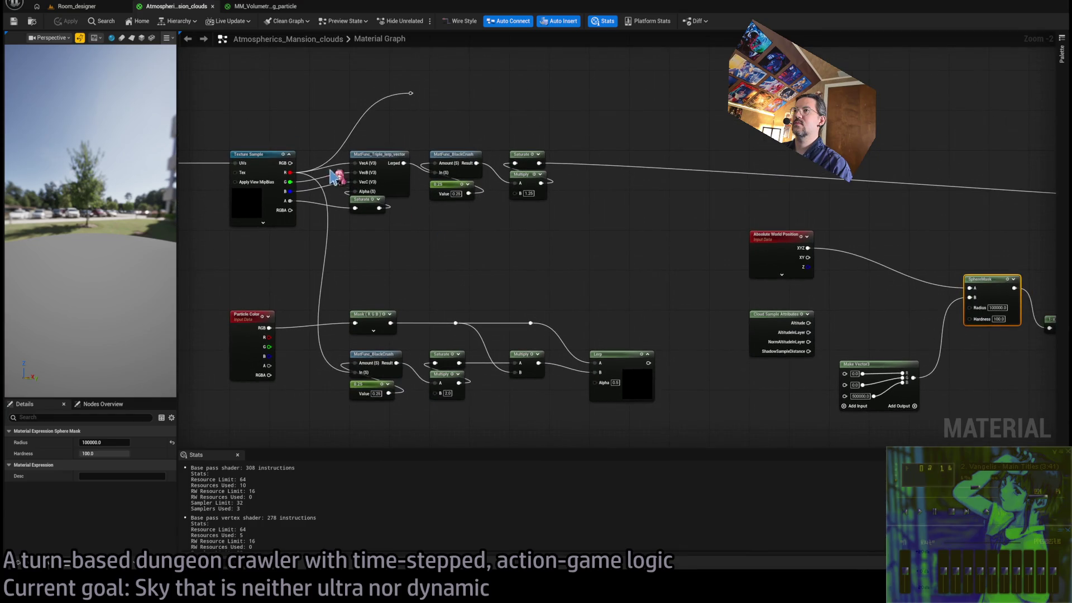
mouse_move(720, 109)
mouse_down()
mouse_move(456, 111)
mouse_move(705, 133)
mouse_move(815, 62)
mouse_up()
scroll(552, 210, down, 2)
mouse_move(648, 210)
mouse_down()
mouse_move(536, 255)
mouse_move(524, 242)
mouse_move(670, 224)
mouse_move(450, 244)
mouse_up()
Connect the reroute wire to Emissive Color, apply, and view the lighter clouds in Room_designer.
mouse_move(400, 154)
mouse_down()
mouse_move(1049, 232)
mouse_move(884, 232)
mouse_up()
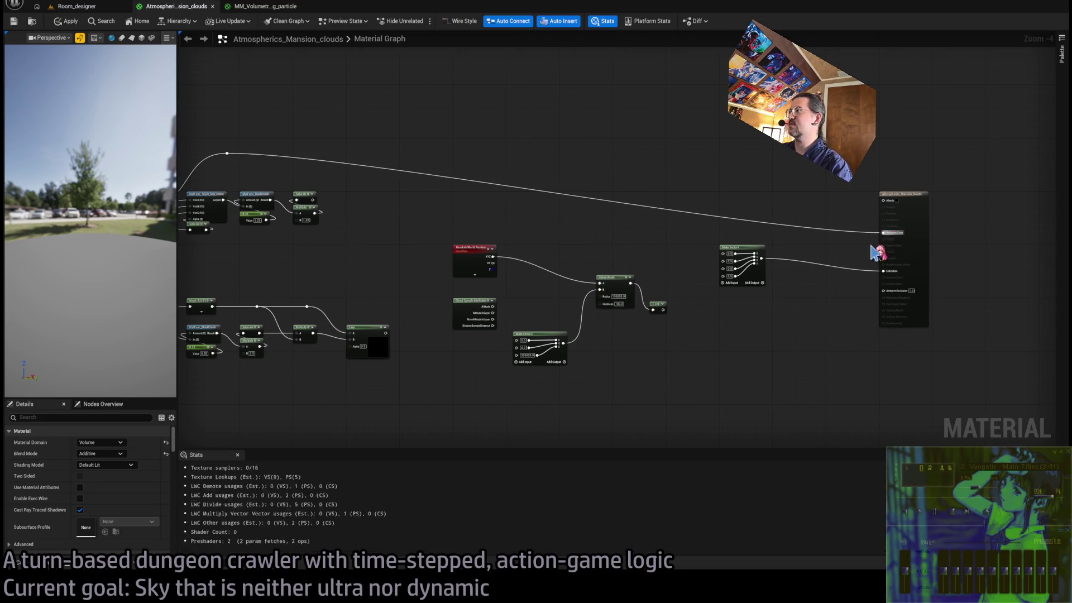
click(78, 6)
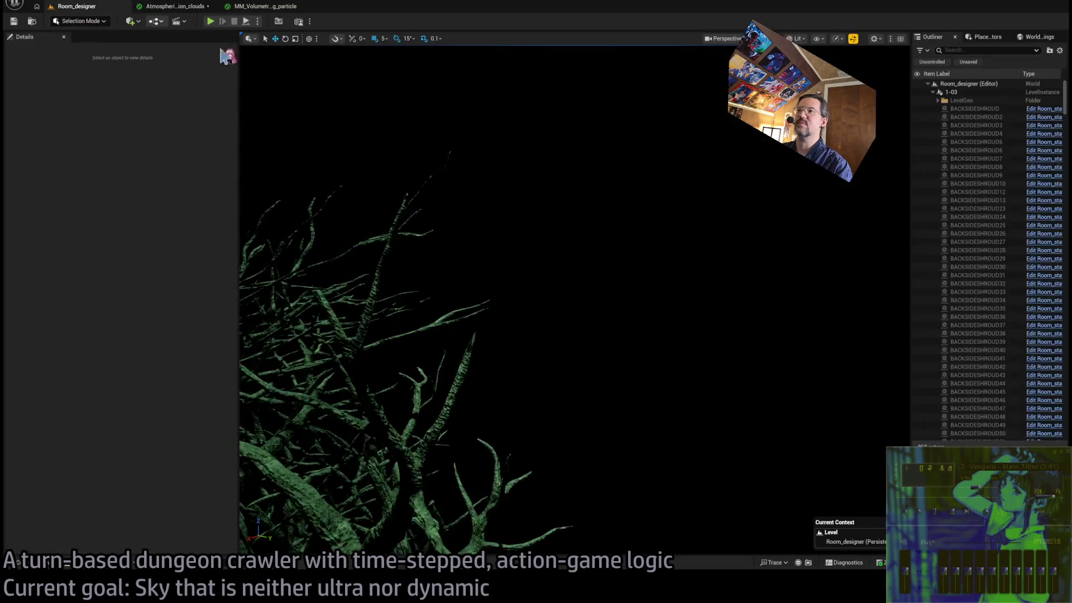
click(174, 6)
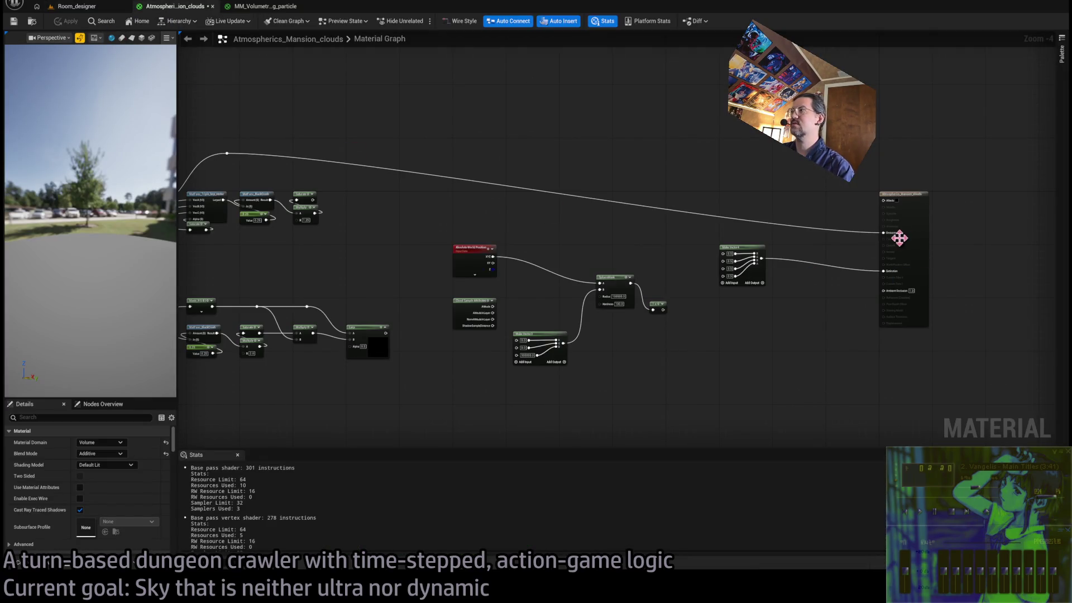
mouse_move(896, 234)
mouse_down()
mouse_move(335, 179)
mouse_move(228, 154)
mouse_up()
click(65, 21)
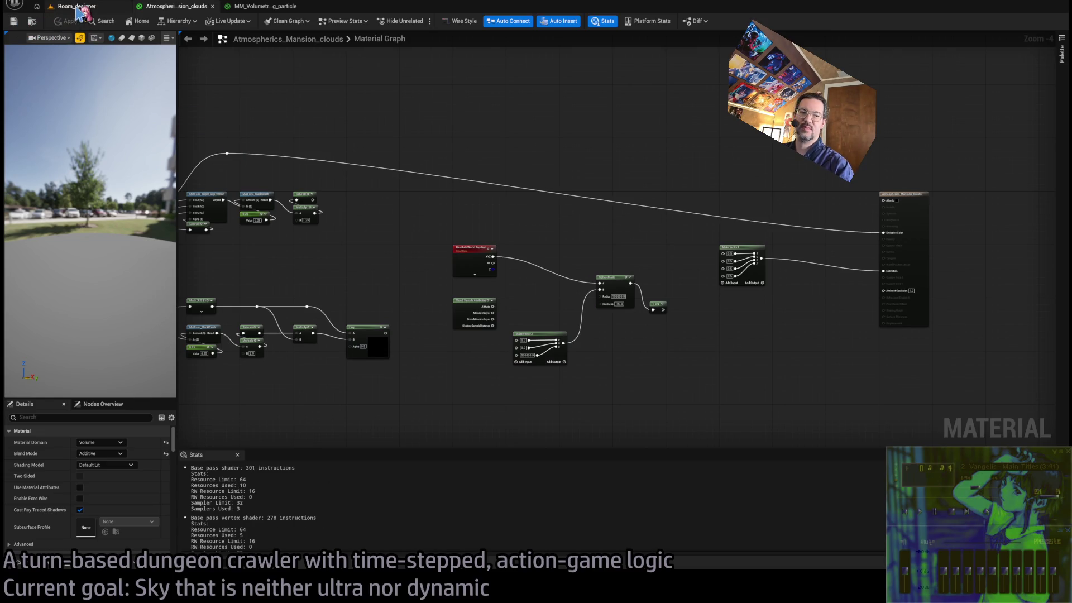
click(78, 8)
mouse_move(502, 210)
mouse_down()
mouse_move(503, 234)
mouse_move(494, 170)
mouse_move(494, 212)
mouse_up()
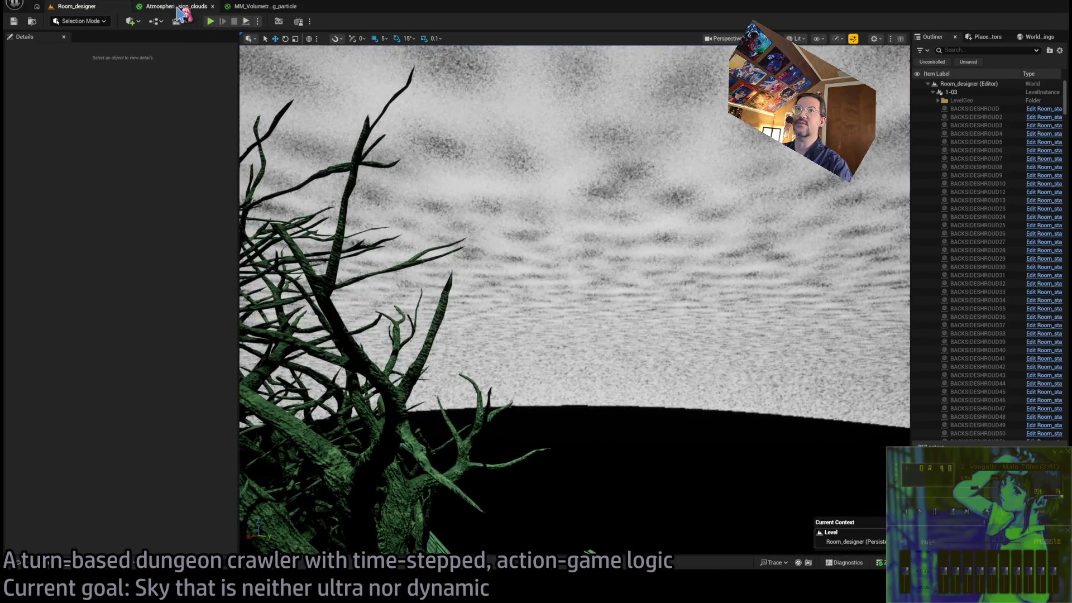
Compare the cloud material graph with the level's clouds, then open the Atmospherics blueprint's Clouds component.
click(179, 7)
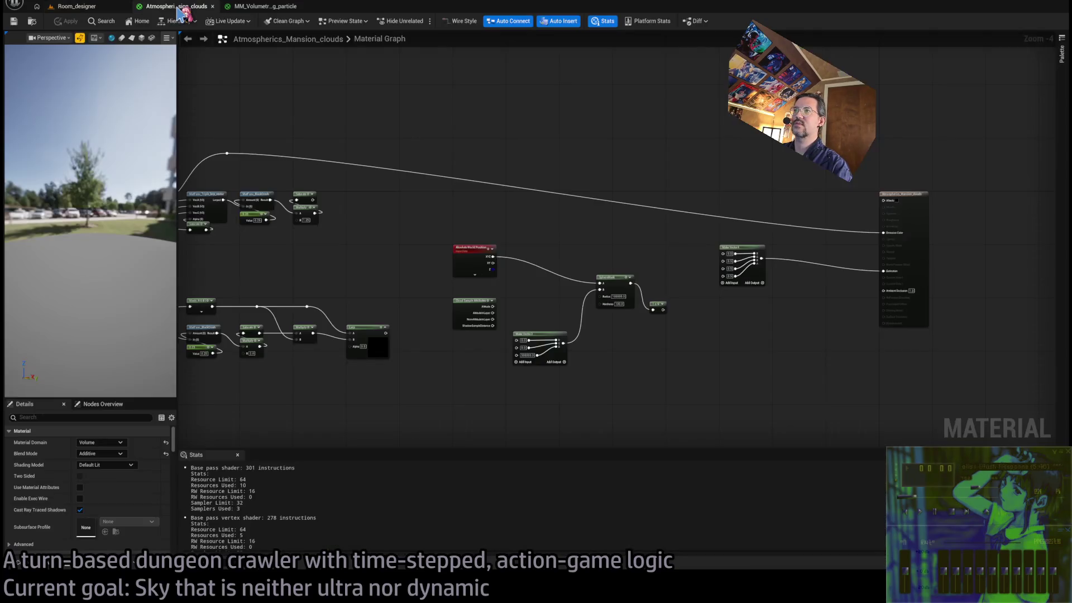
scroll(663, 294, up, 3)
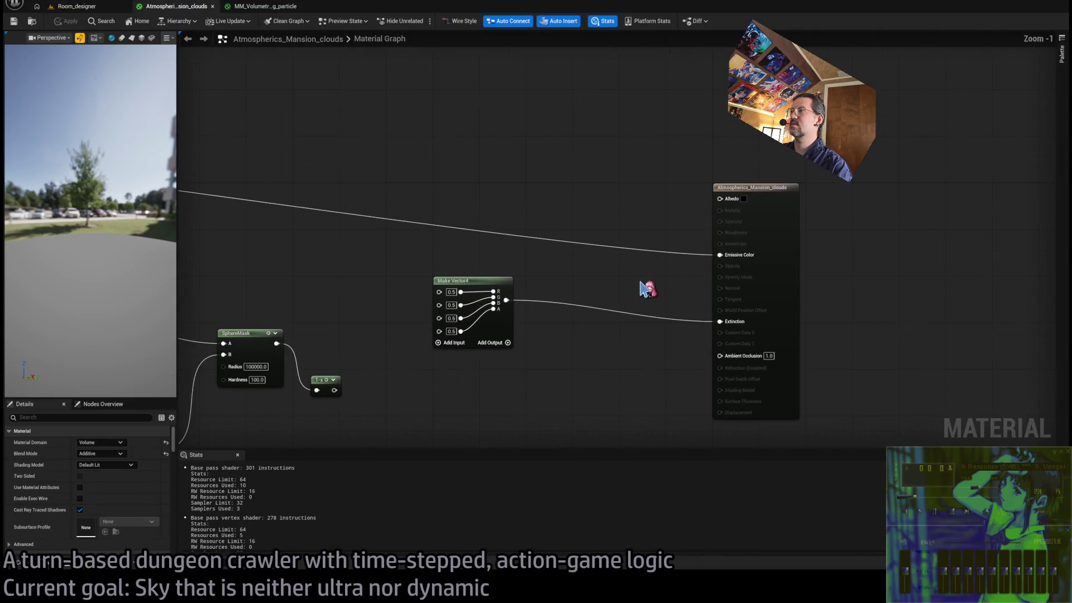
scroll(619, 265, down, 3)
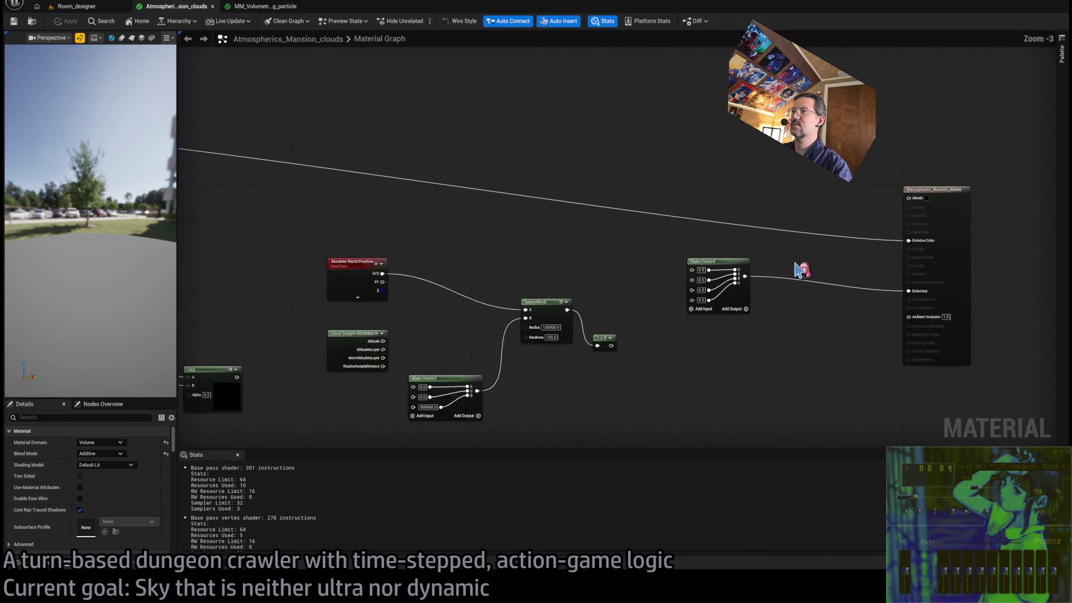
click(79, 7)
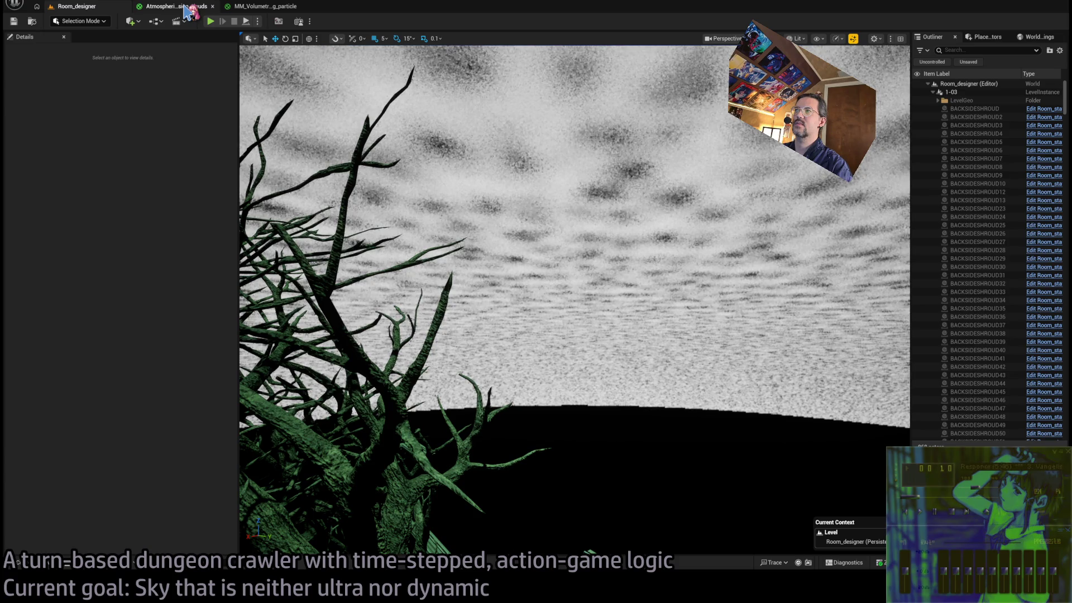
click(186, 7)
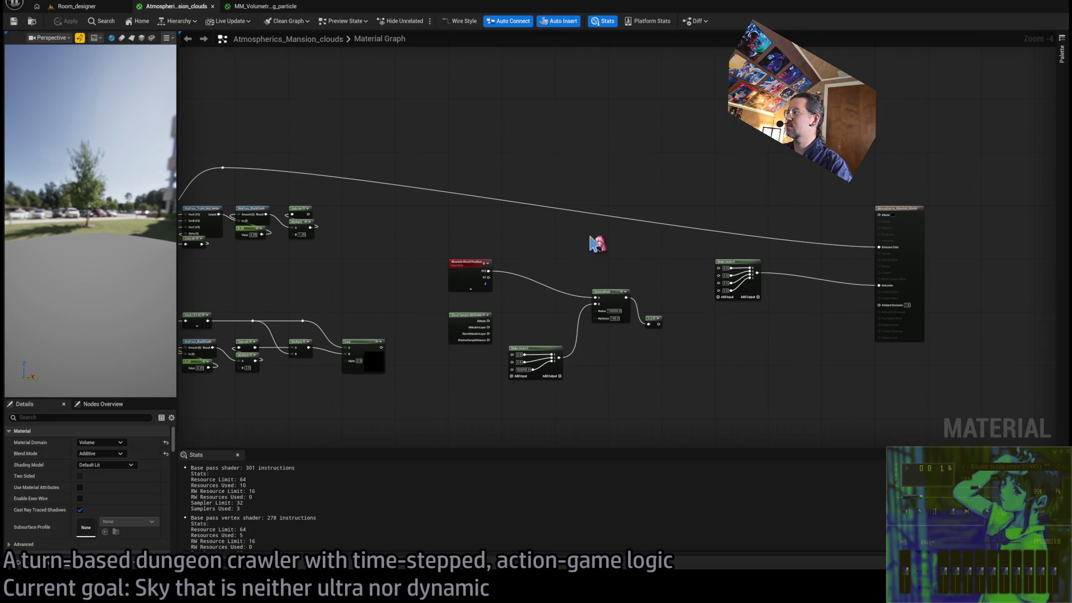
click(77, 6)
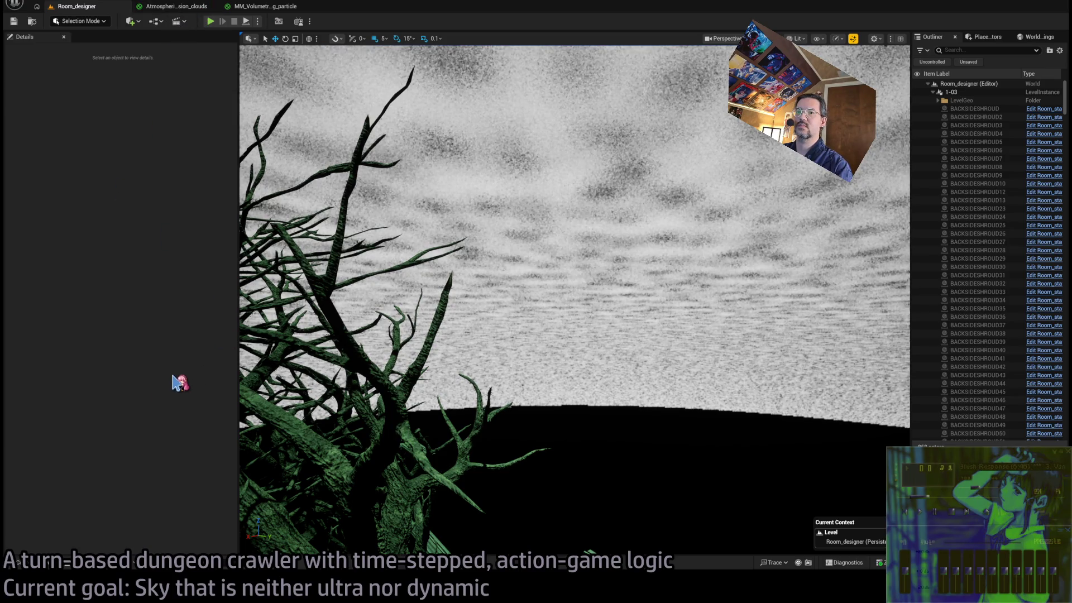
click(156, 8)
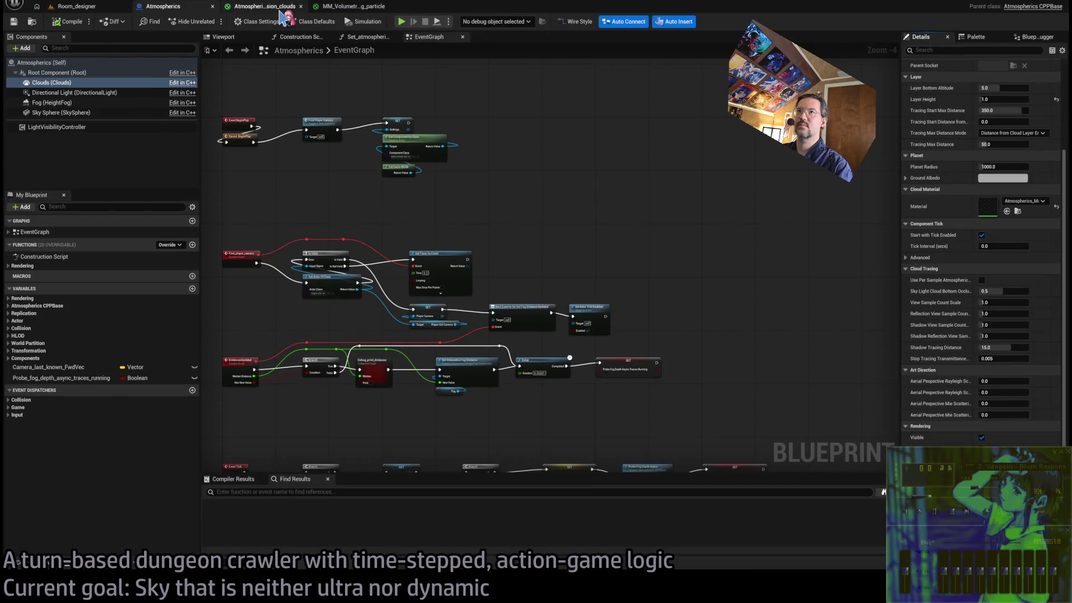
Break the wire feeding the cloud material's Emissive Color input.
click(262, 6)
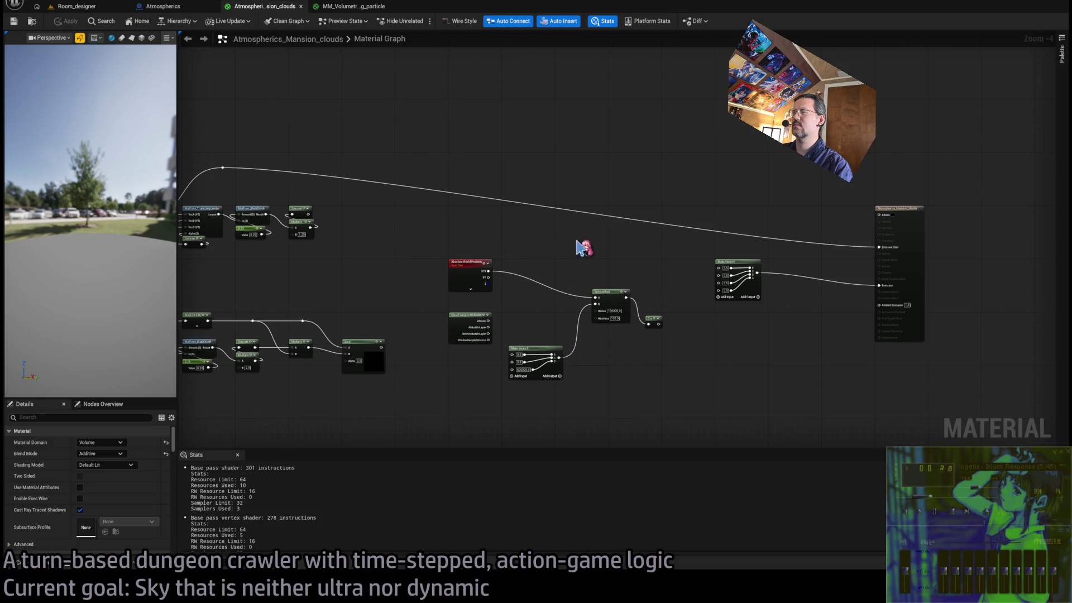
scroll(689, 258, down, 2)
scroll(391, 263, up, 2)
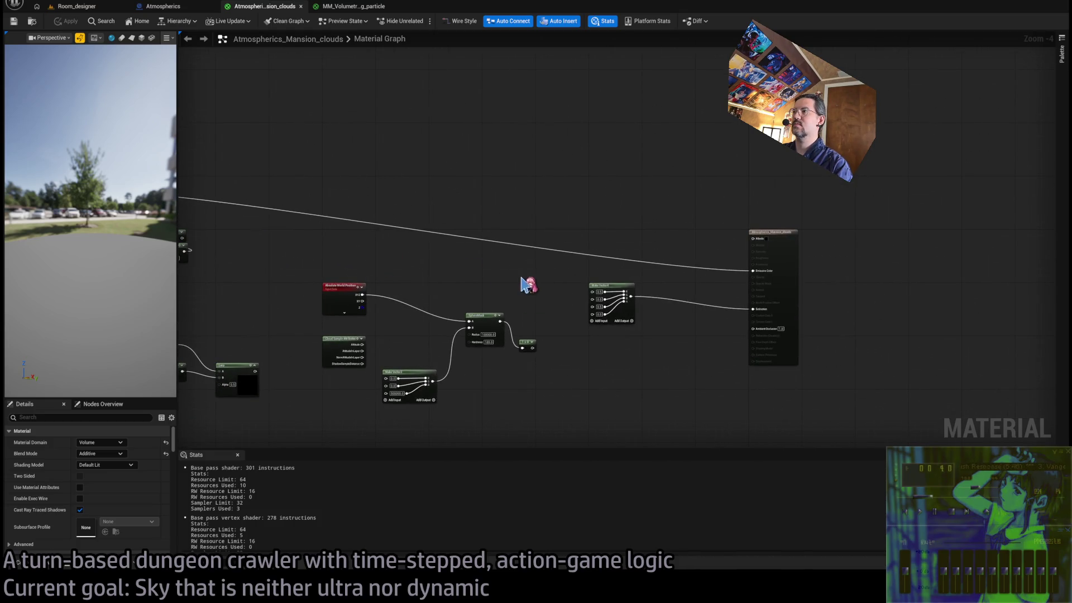
scroll(684, 263, down, 2)
scroll(494, 264, up, 2)
scroll(804, 264, up, 3)
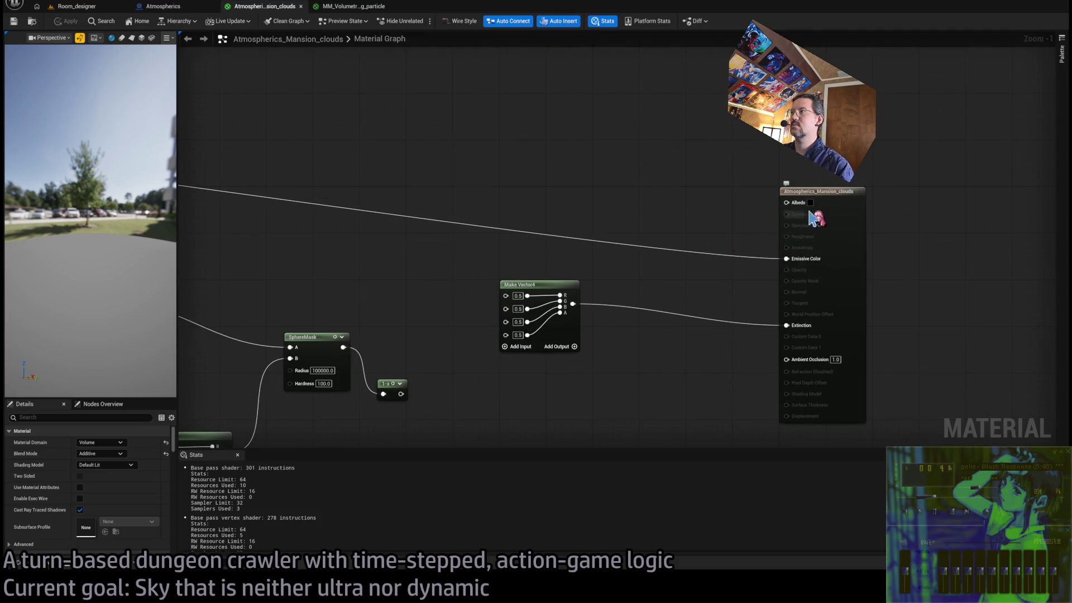
alt+click(787, 259)
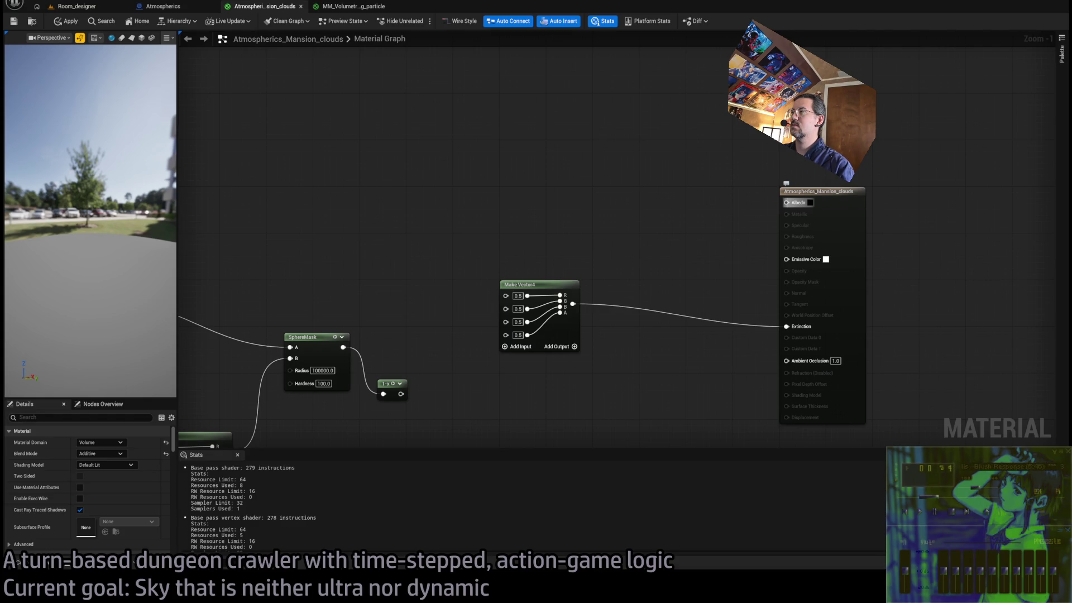
Apply and save the cloud material, then check the flat pale sky in the level.
click(66, 20)
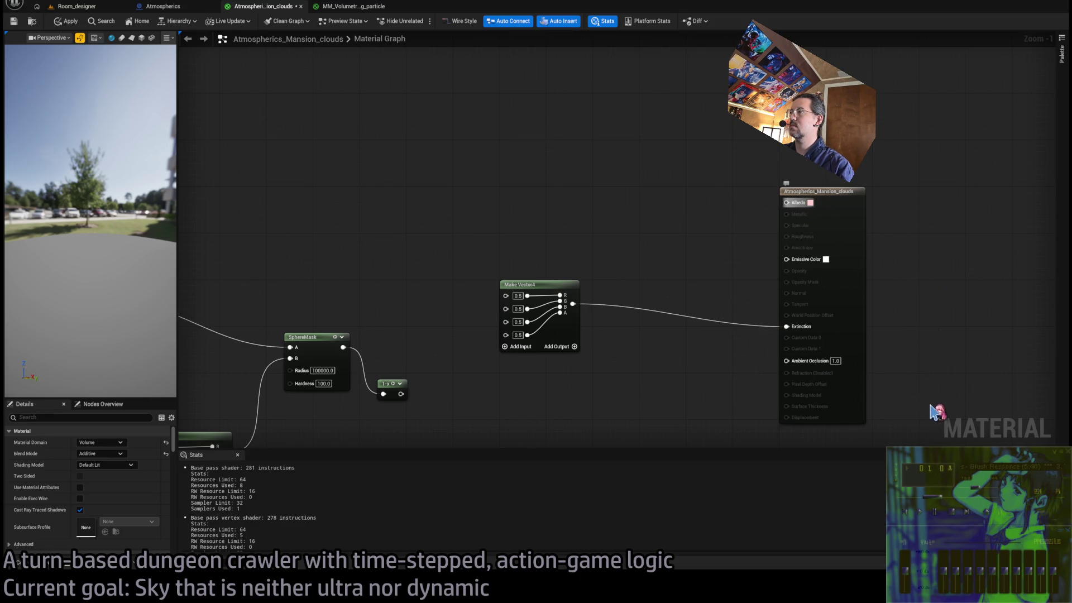
click(13, 21)
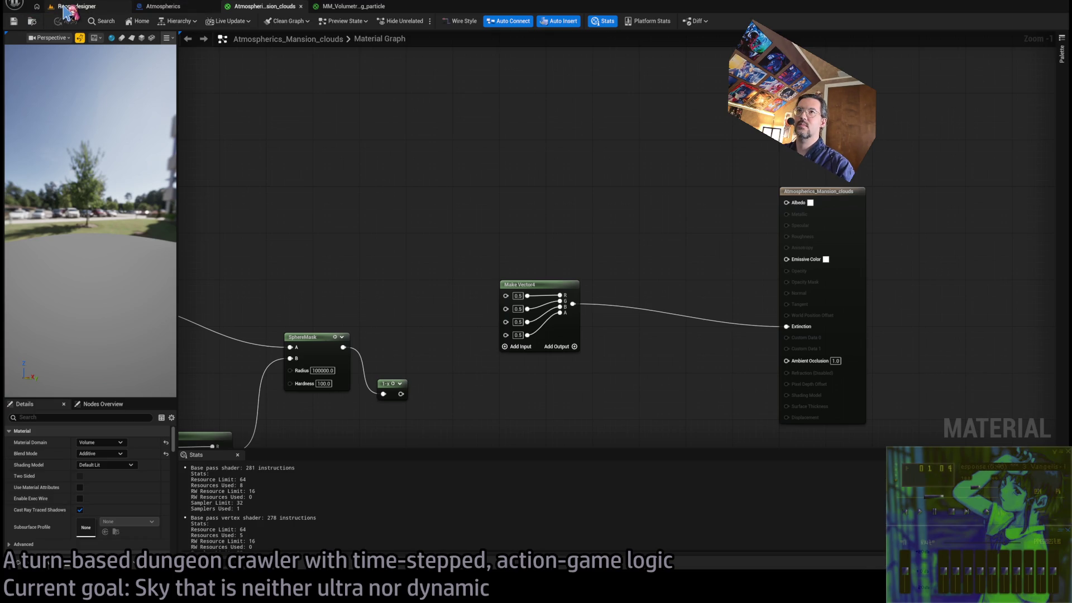
click(66, 8)
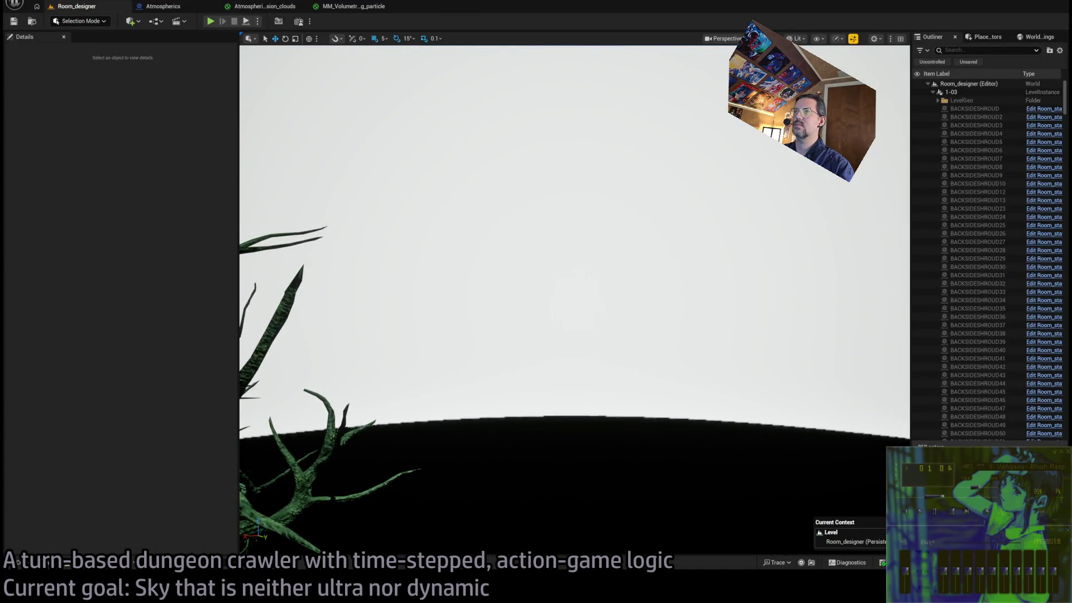
click(264, 6)
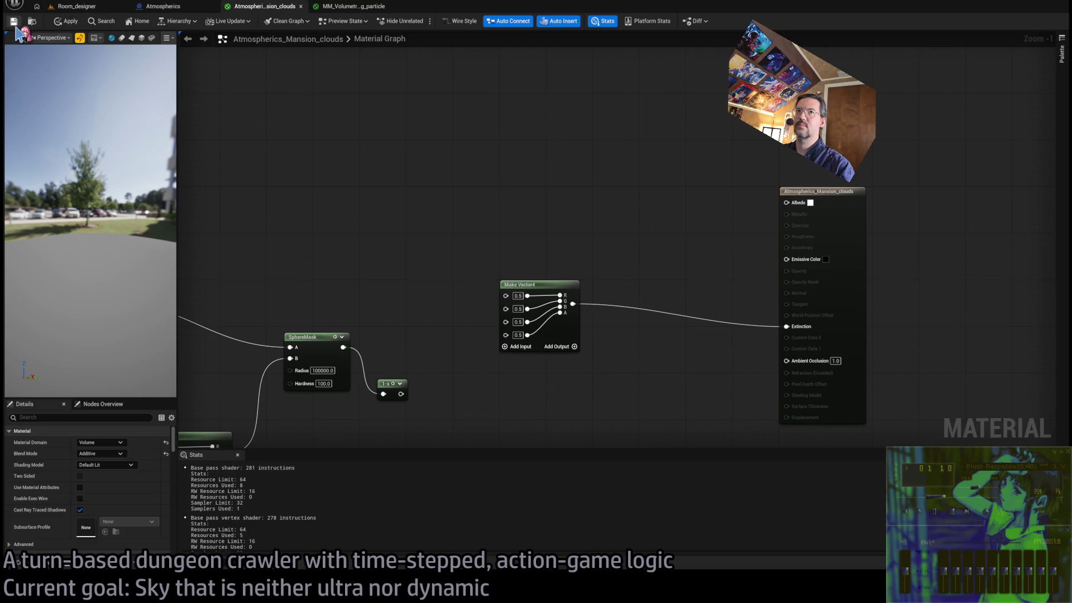
Check the level's green sky, then drag a new wire from the reroute knot.
click(70, 6)
scroll(558, 217, up, 3)
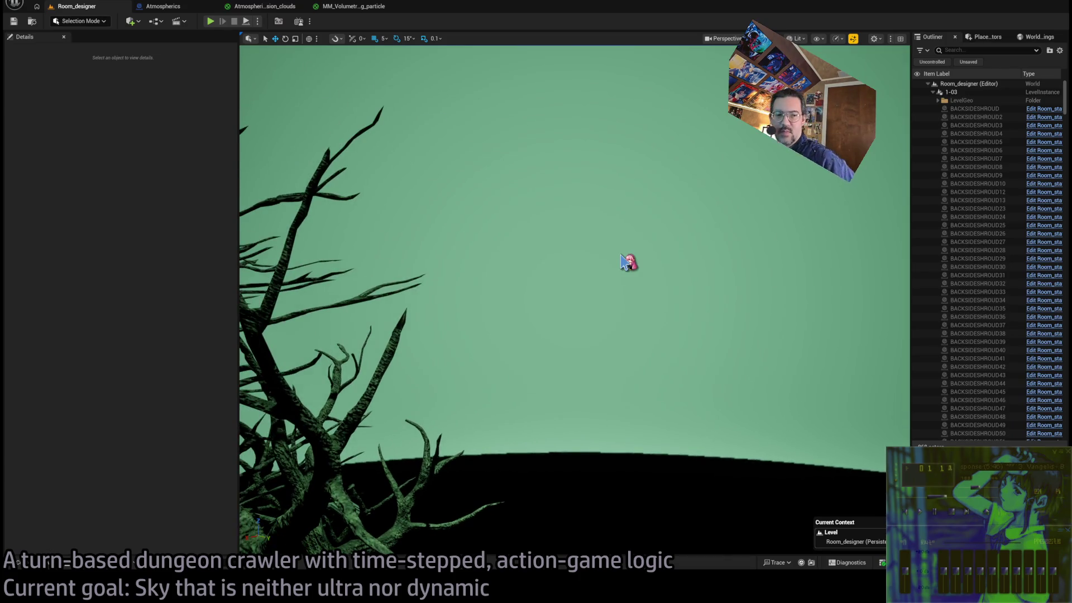
click(292, 8)
scroll(687, 210, down, 2)
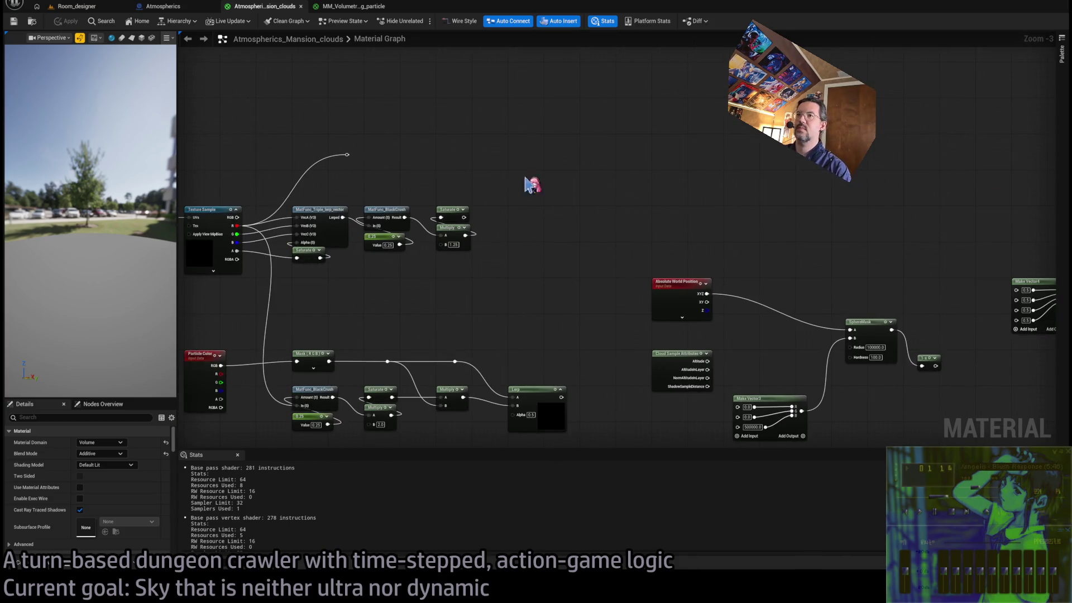
mouse_move(349, 154)
mouse_down()
mouse_move(619, 165)
mouse_move(737, 213)
mouse_move(857, 340)
mouse_move(735, 203)
mouse_move(740, 321)
mouse_move(714, 329)
mouse_move(736, 320)
mouse_up()
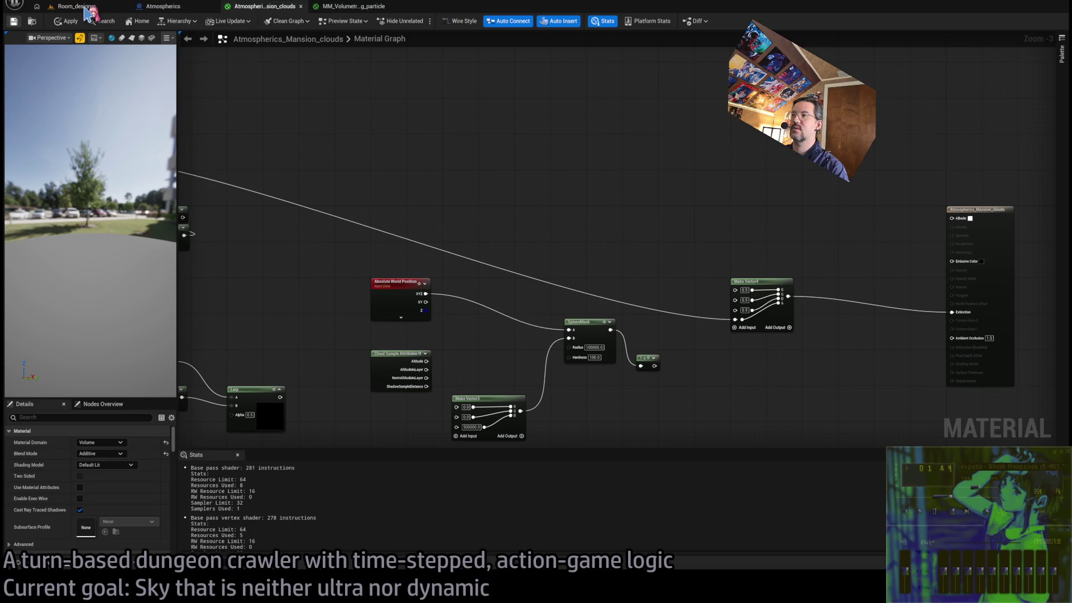
Revert the Make Vector4 extinction inputs to 0.0 after rechecking the sky.
click(84, 7)
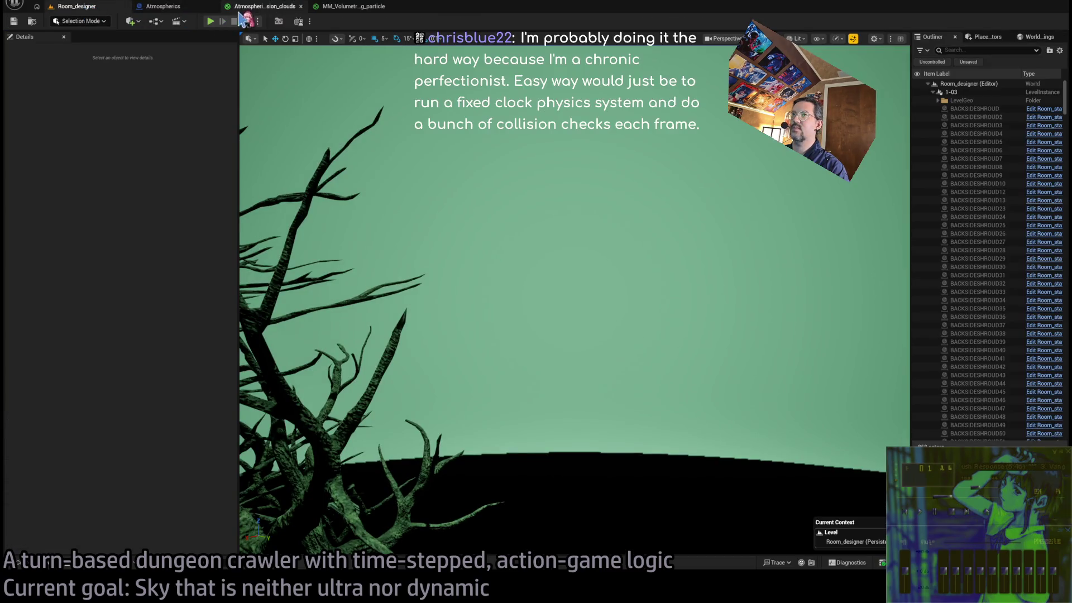
click(261, 9)
key(Return)
key(ctrl+z)
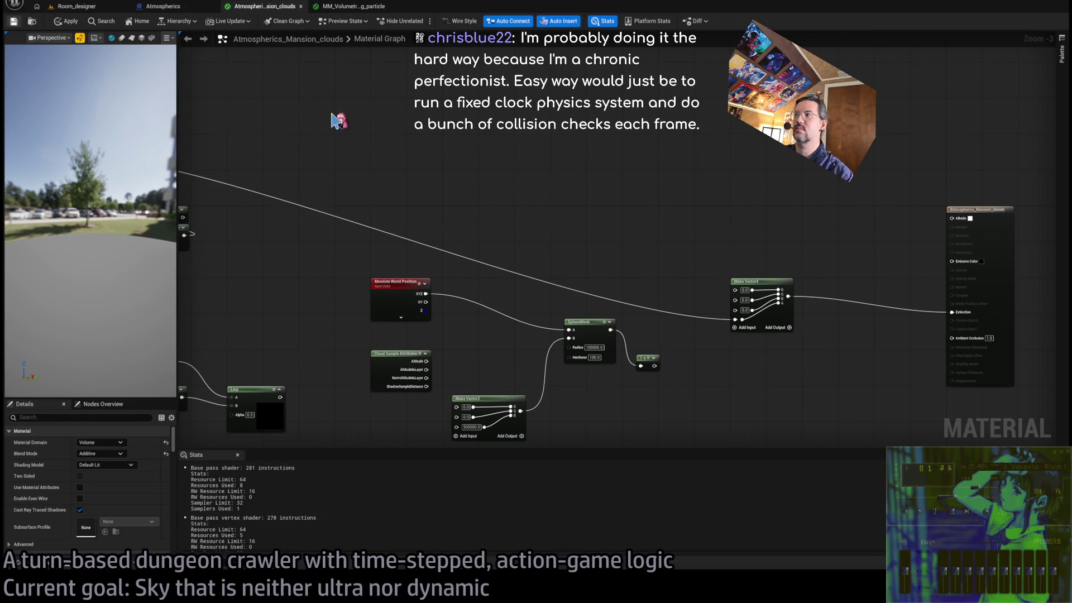
Wire the reroute knot into the Make Vector4 extinction inputs.
click(101, 6)
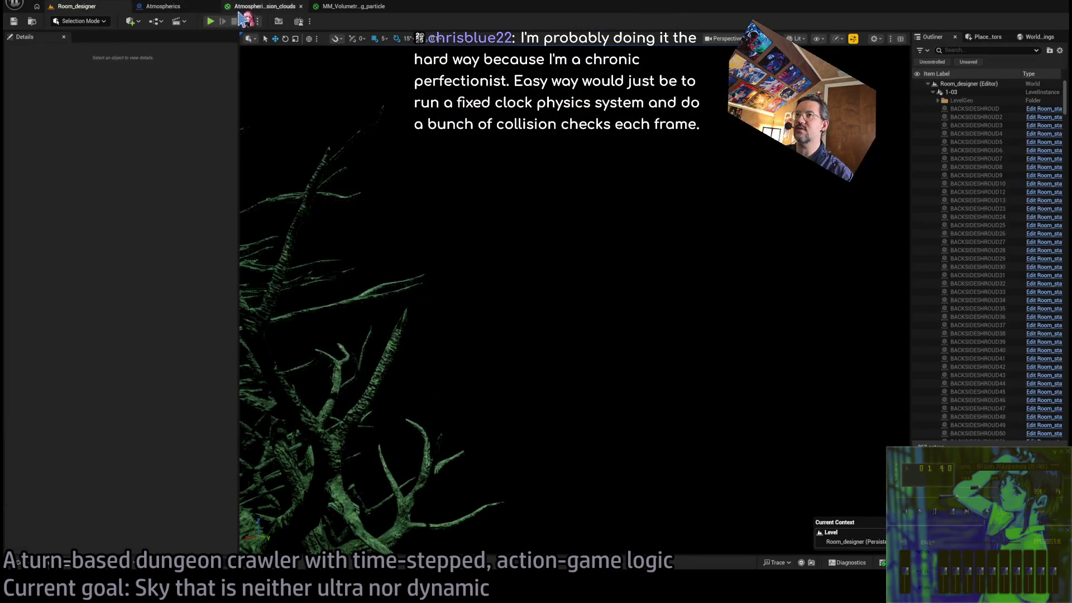
click(248, 8)
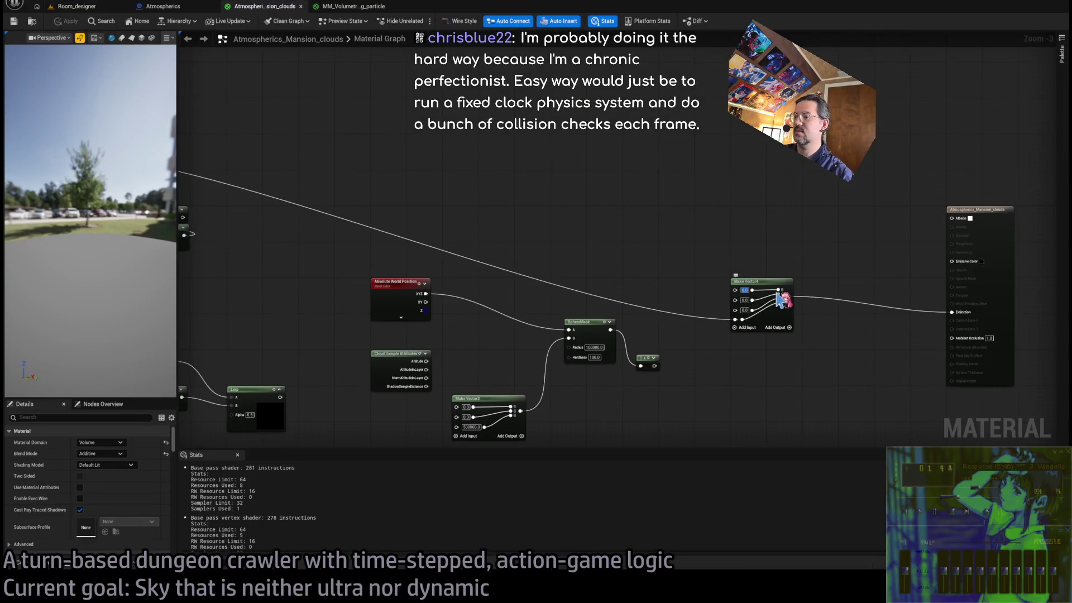
click(651, 279)
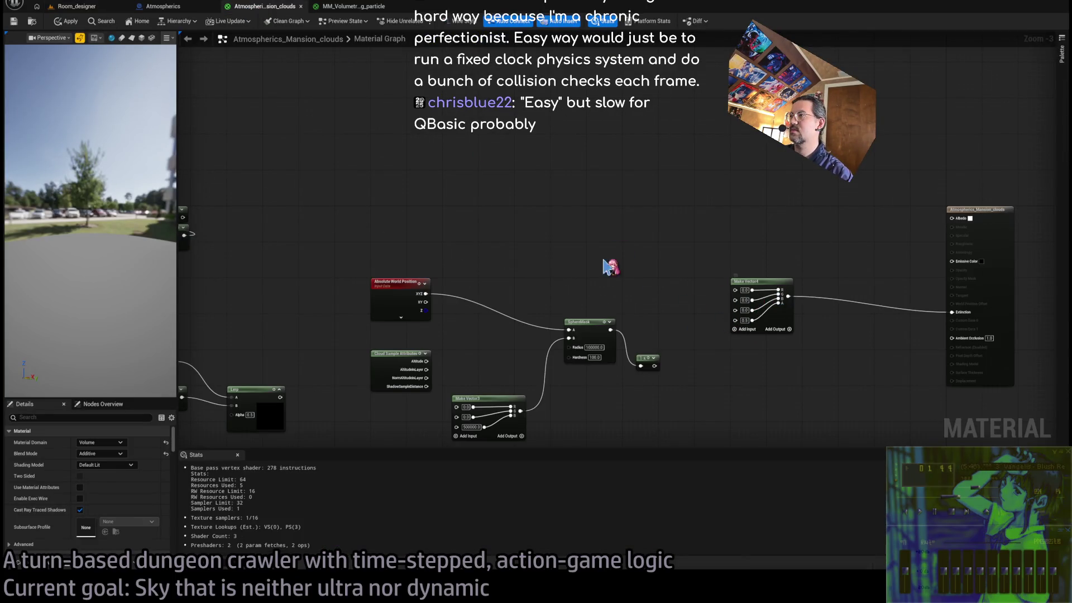
scroll(593, 246, down, 1)
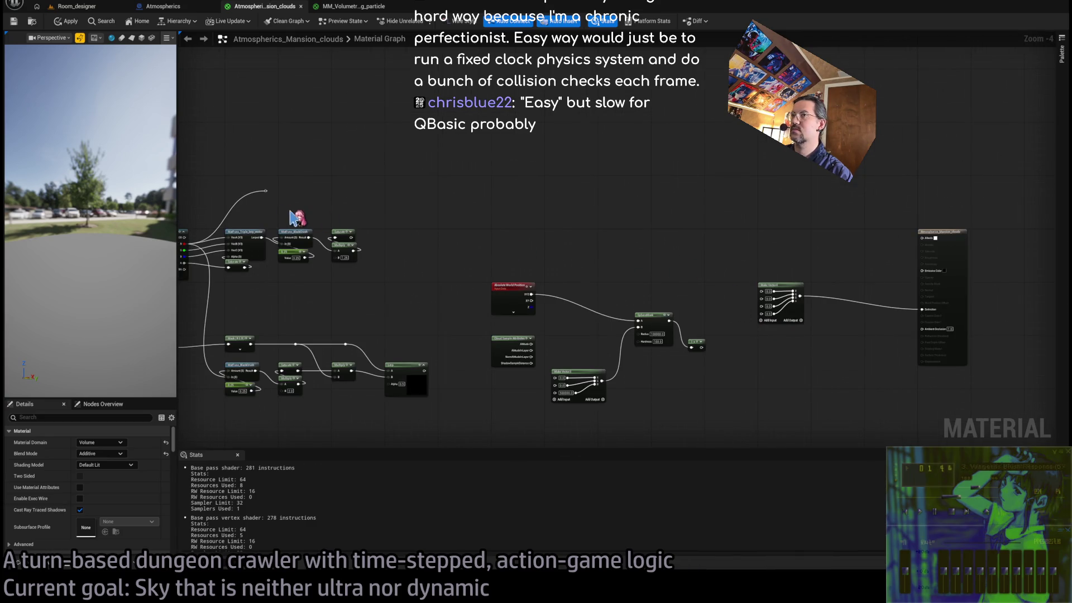
drag(266, 190, 761, 290)
click(771, 306)
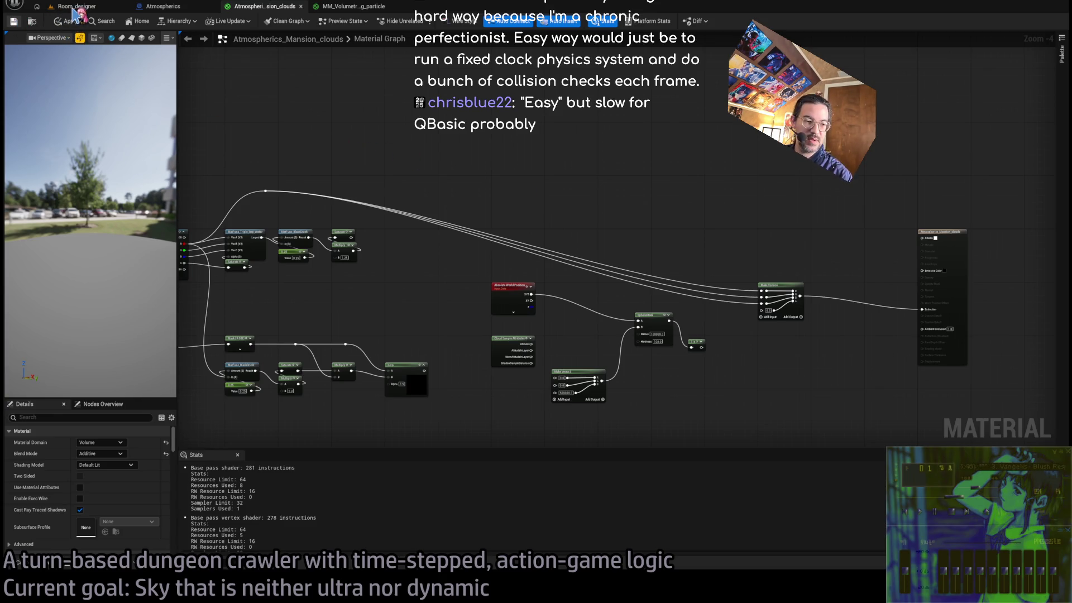
After previewing the sky, break those wires and enter 0.01 for the R, G and B extinction values.
click(75, 11)
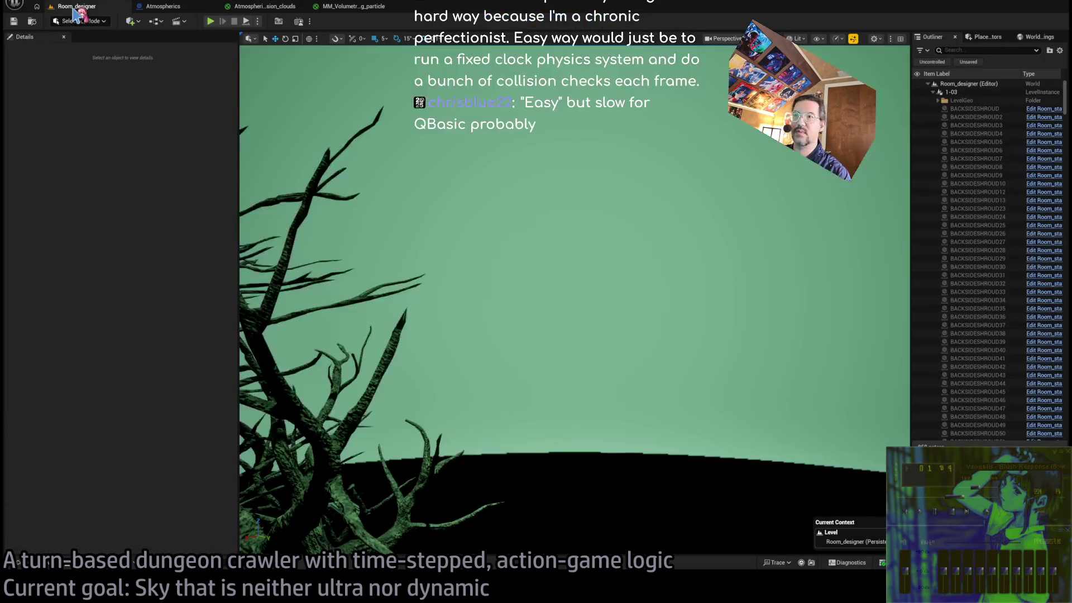
click(271, 14)
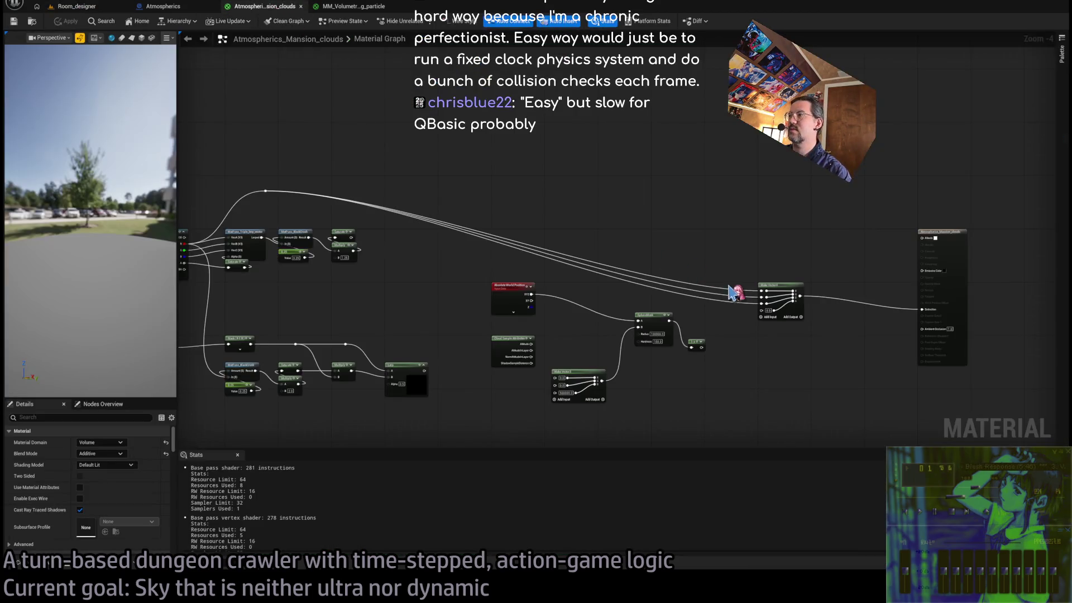
scroll(796, 307, up, 3)
alt+click(795, 293)
alt+click(794, 307)
alt+click(794, 322)
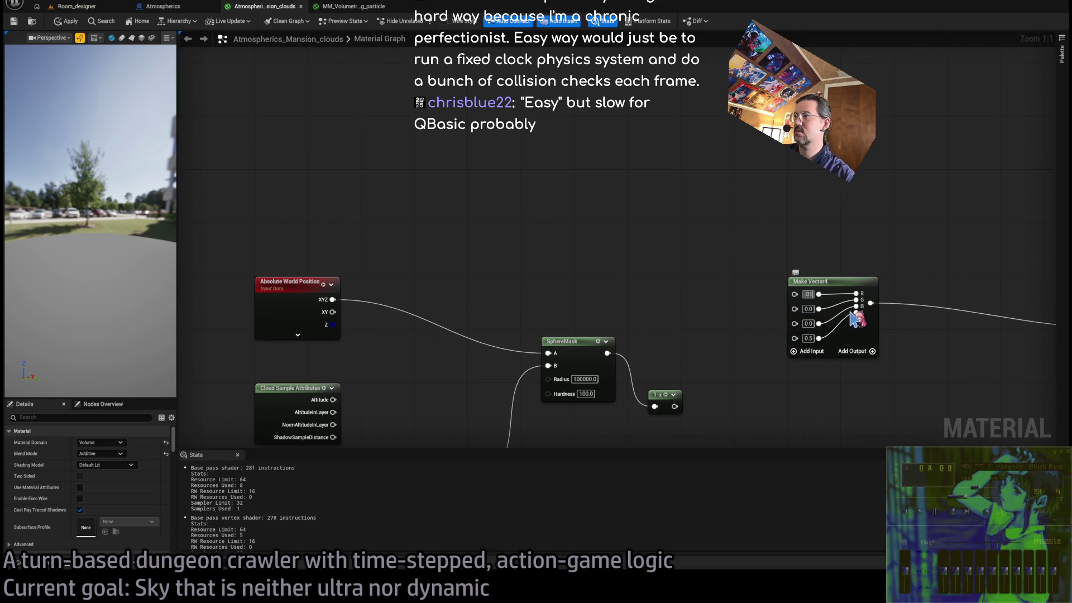
key(Tab)
text(.01)
key(Tab)
text(.01)
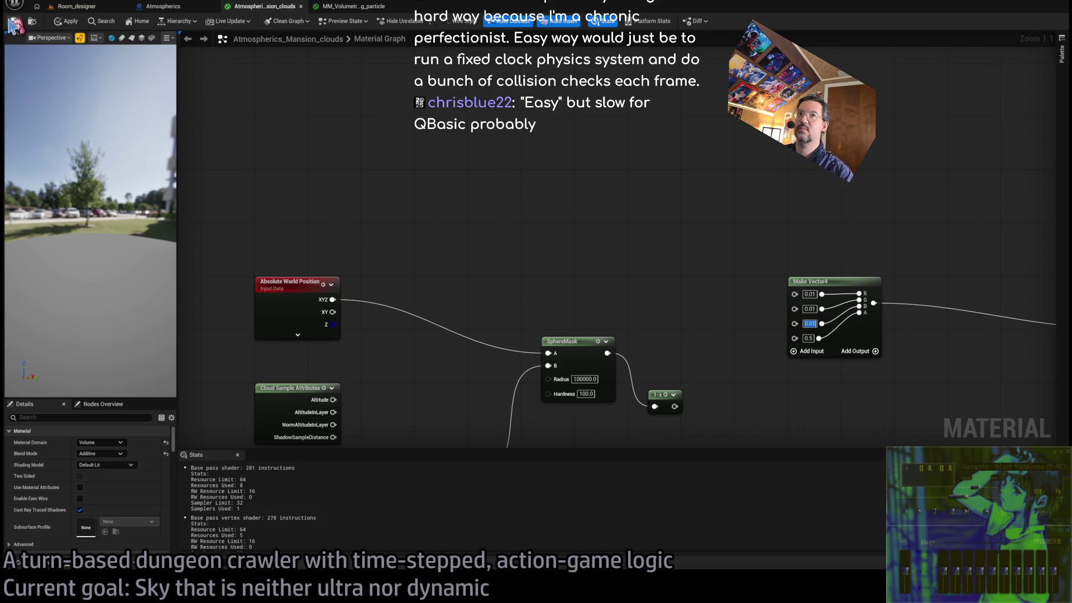
Set the R, G and B extinction values to 0.0001 and look across the sky.
click(99, 6)
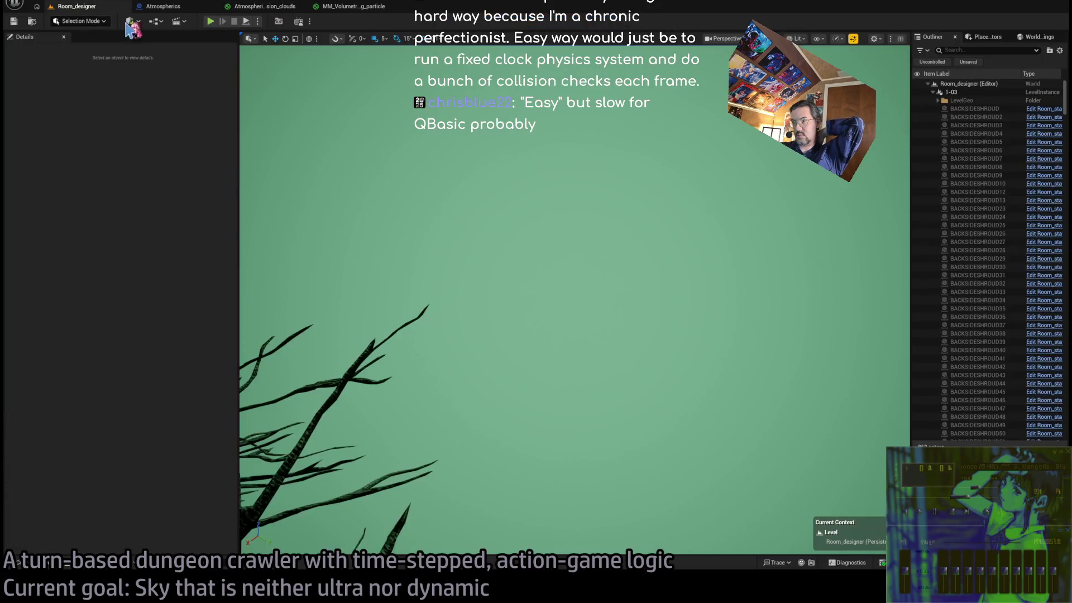
click(260, 7)
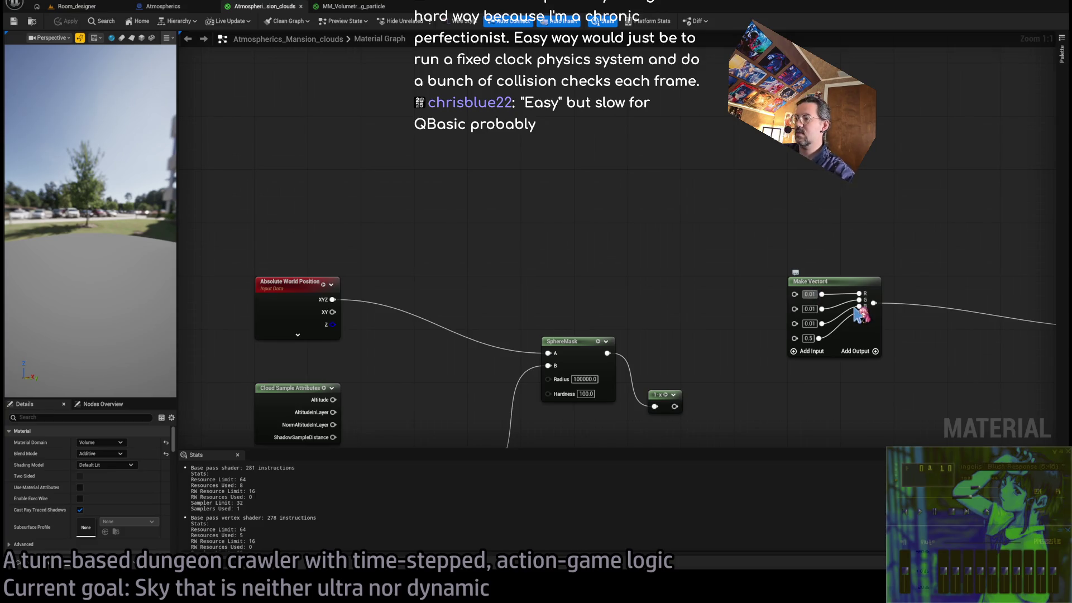
click(819, 294)
key(Tab)
text(0.0001)
key(Tab)
text(0.0001)
key(Return)
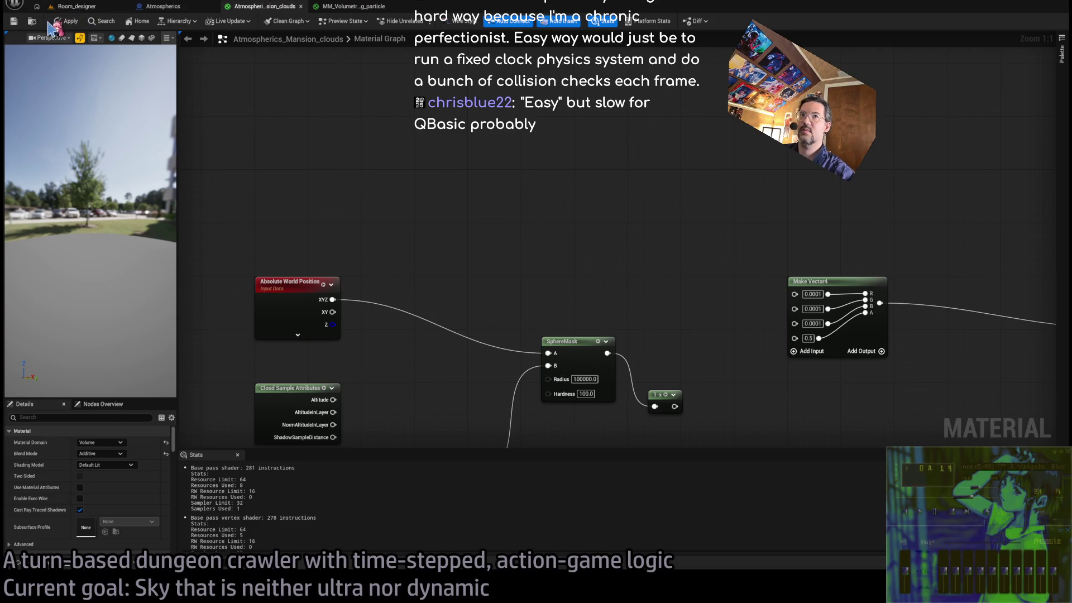
click(73, 6)
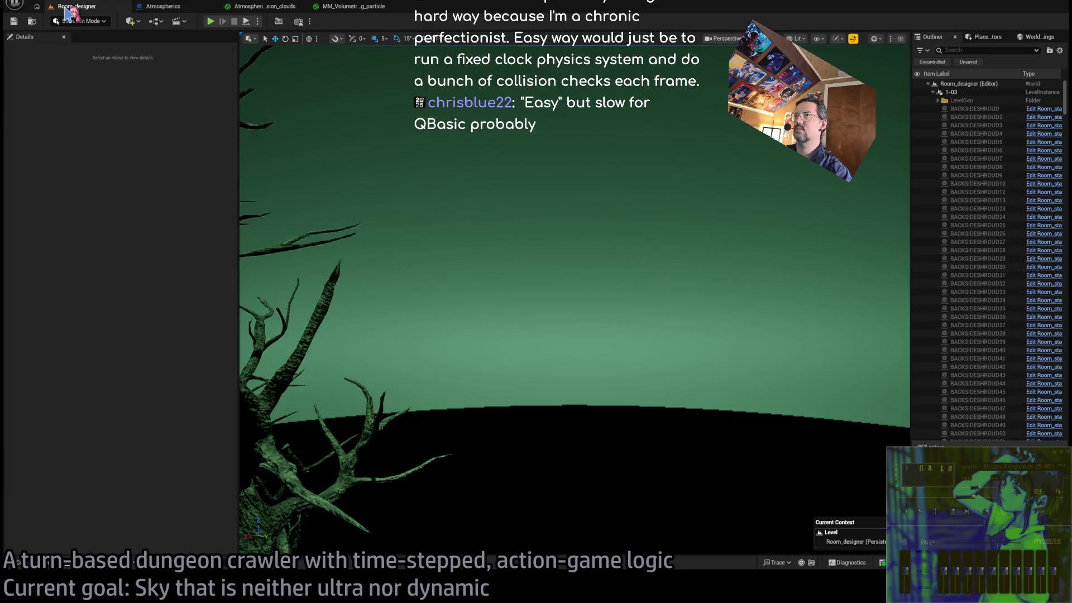
drag(273, 101, 274, 102)
drag(481, 222, 480, 222)
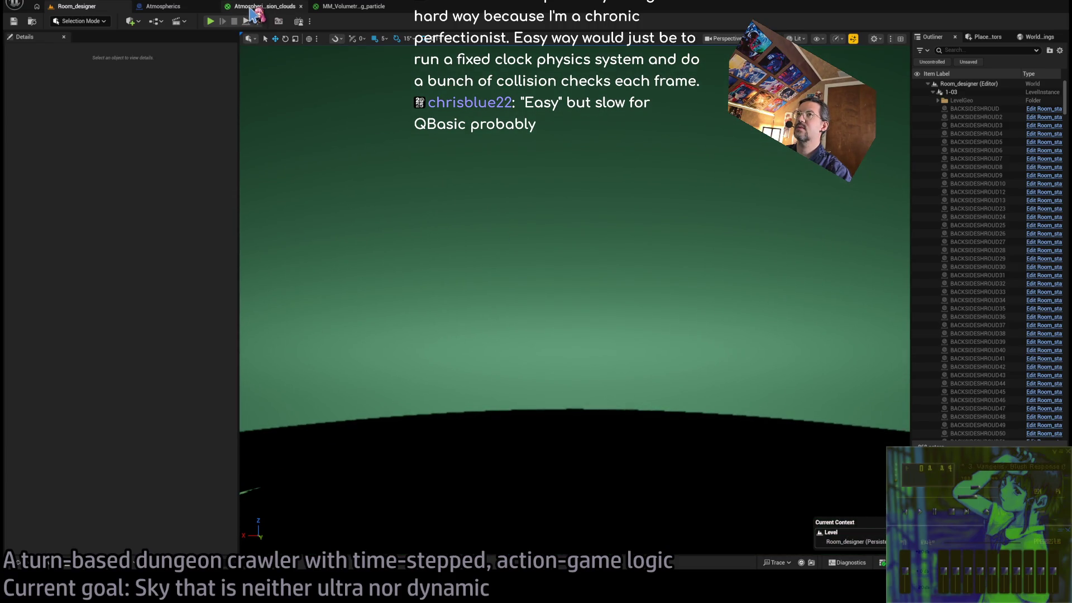
Set the fourth extinction value to 0.1 and check the sky.
click(250, 8)
drag(735, 311, 610, 286)
scroll(580, 288, down, 2)
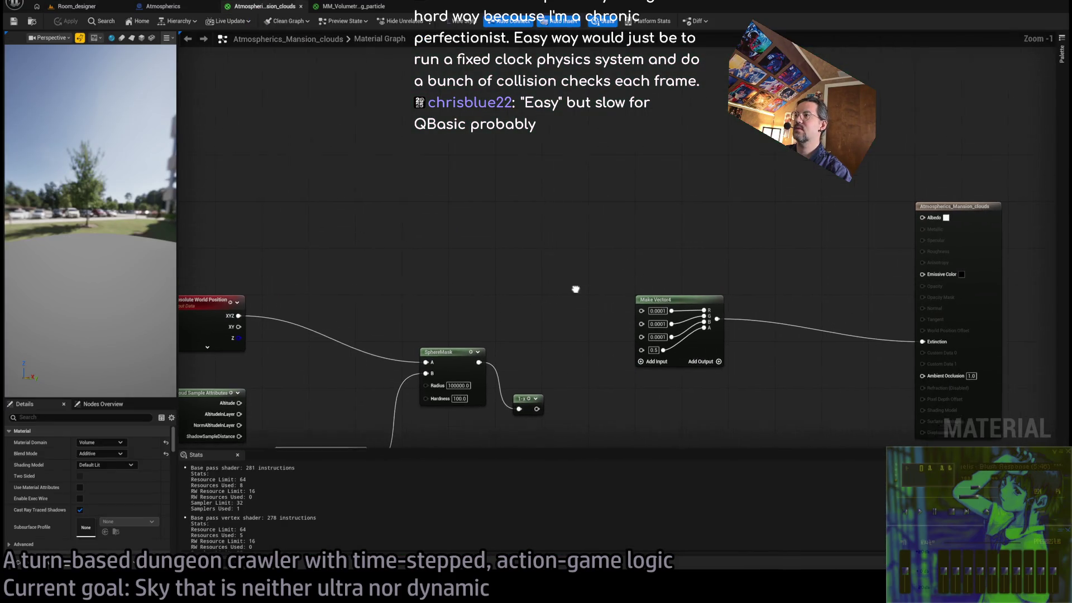
scroll(608, 266, down, 1)
scroll(615, 281, up, 2)
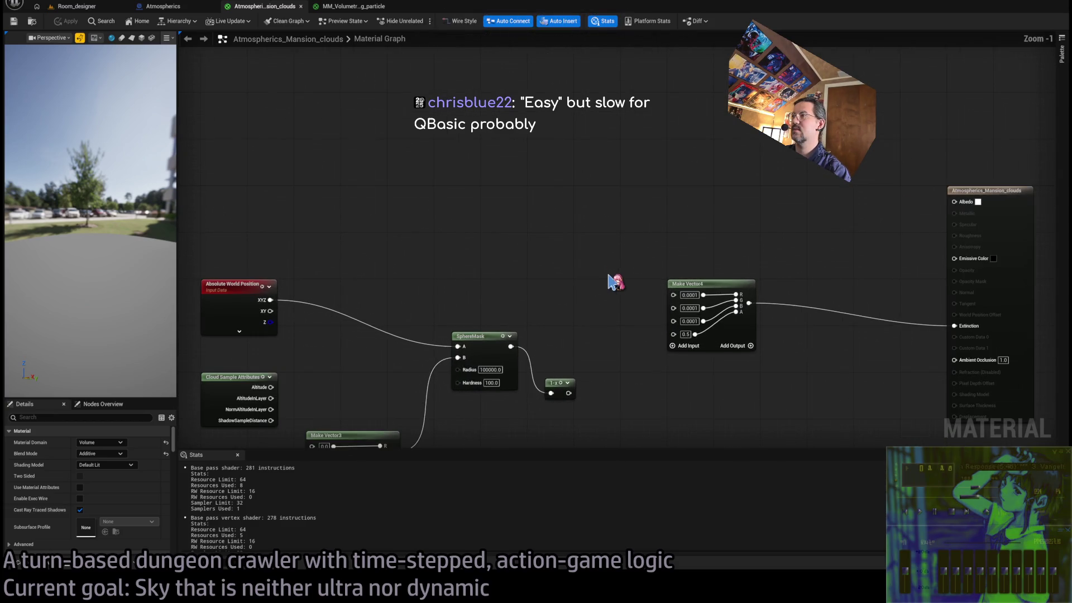
click(687, 334)
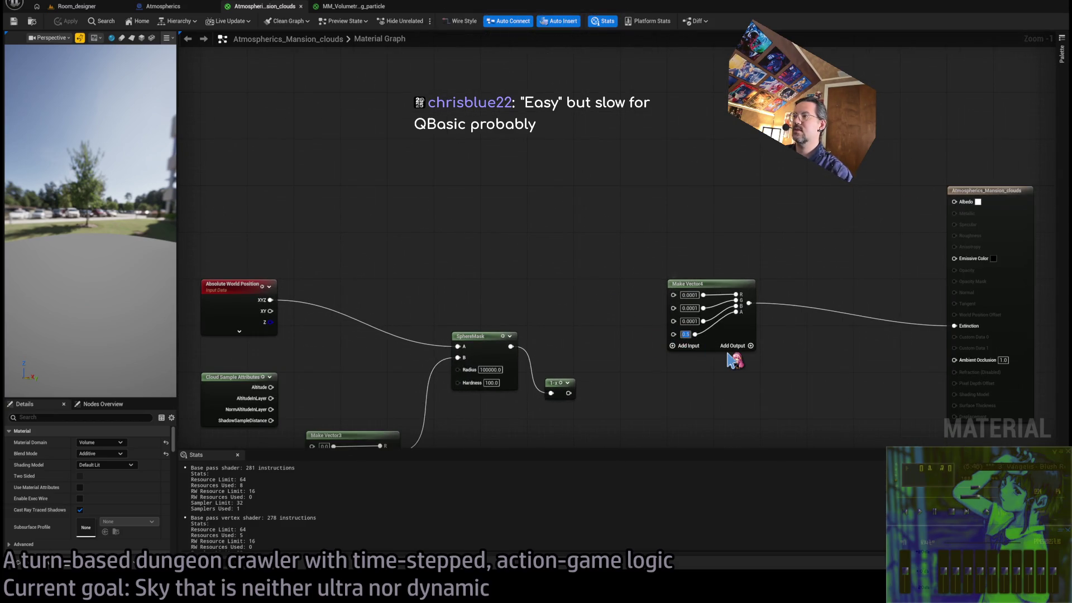
text(0.1)
key(Return)
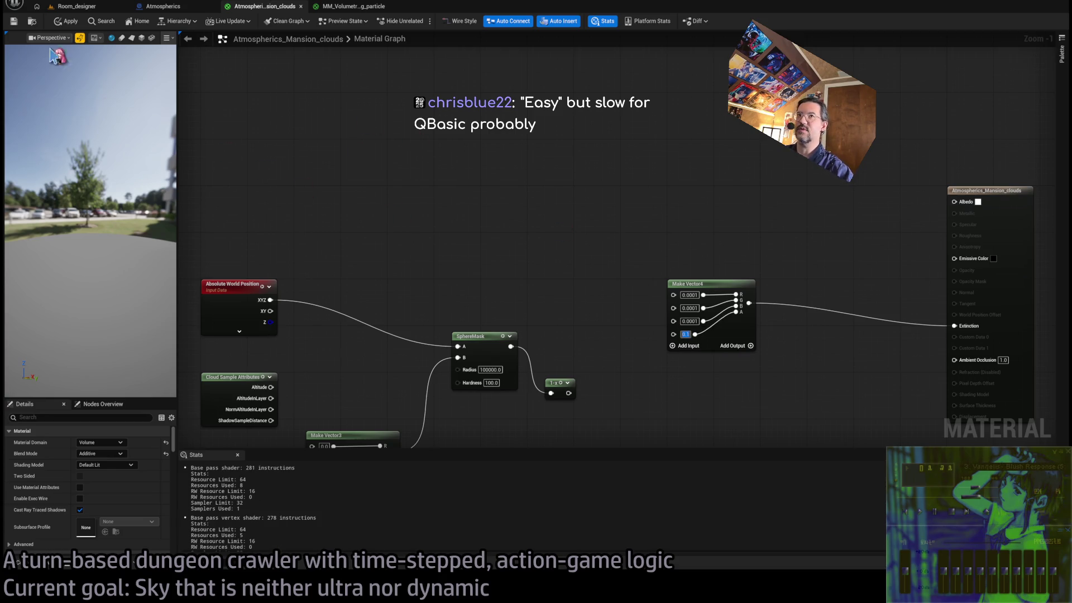
click(90, 8)
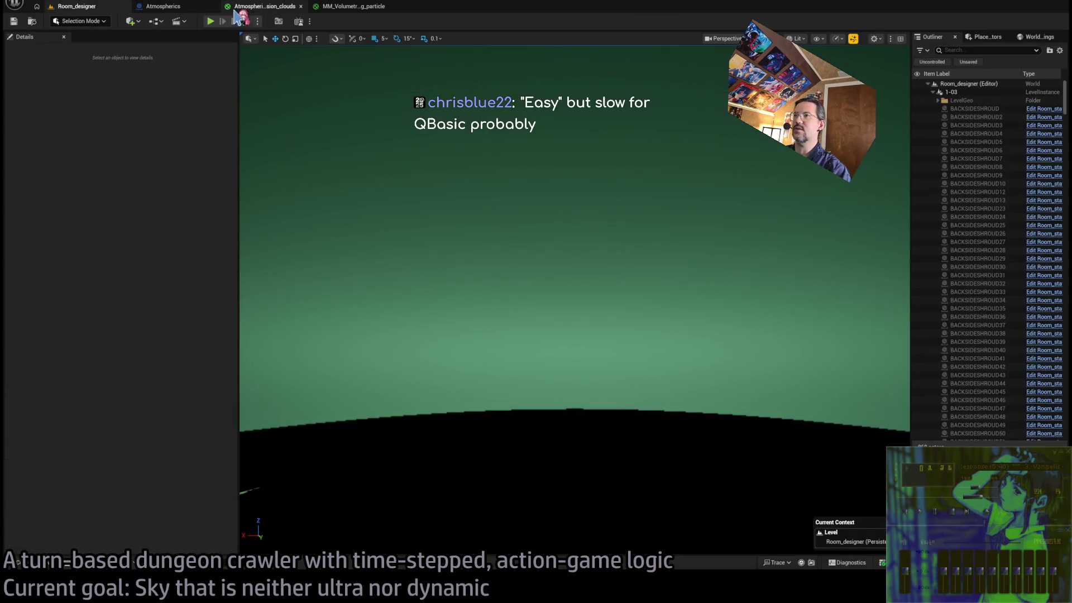
click(260, 8)
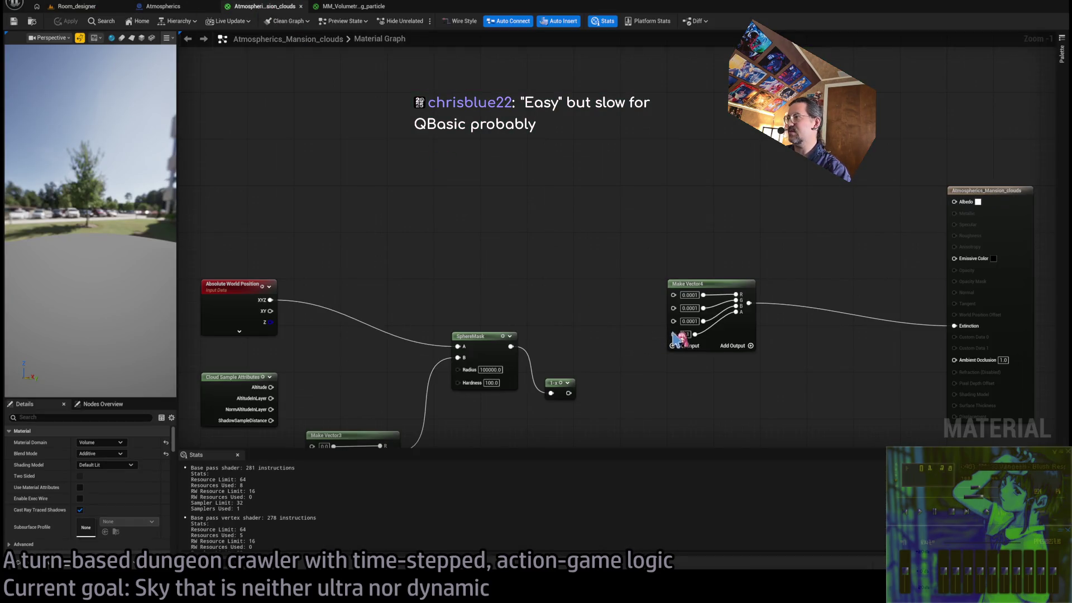
Raise the fourth extinction value to 1.0 and recheck the sky.
text(1)
key(Return)
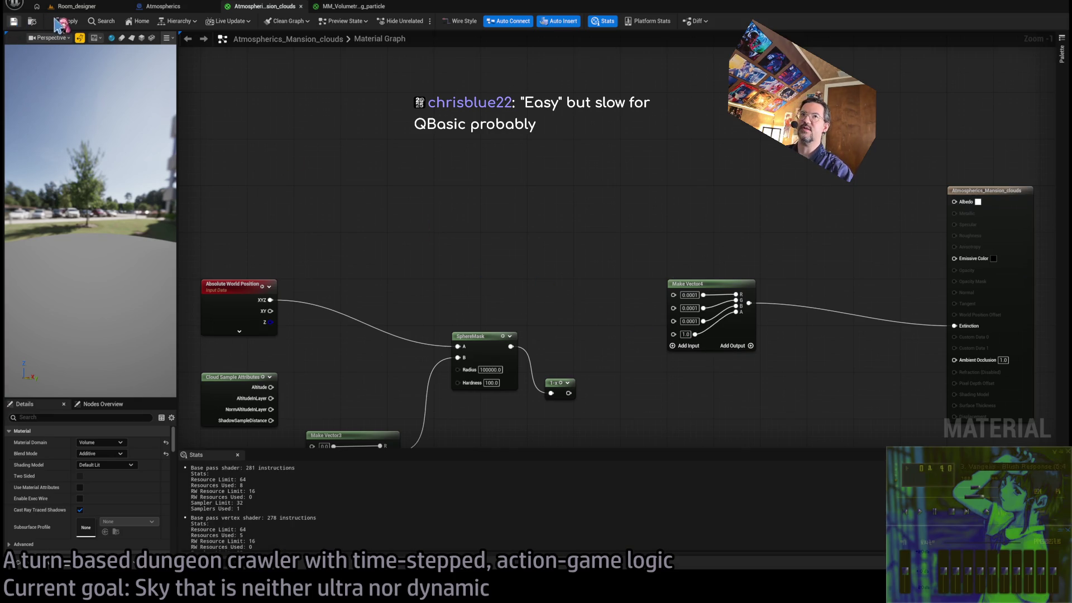
click(93, 8)
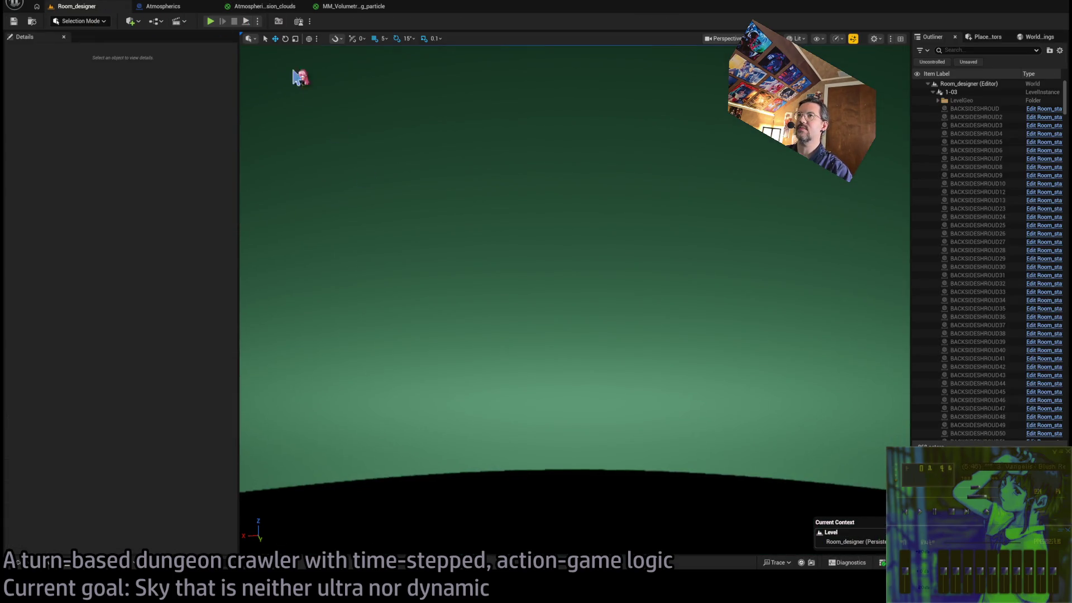
click(261, 6)
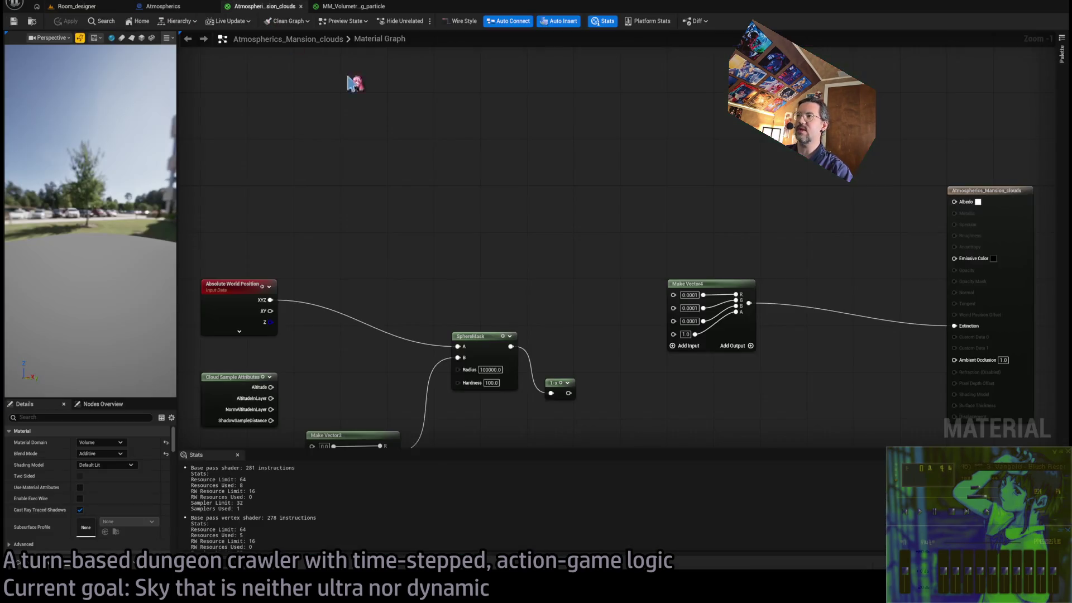
Branch a Subtract node with B 0.5 off the reroute noise value into Make Vector4.
drag(566, 302, 581, 308)
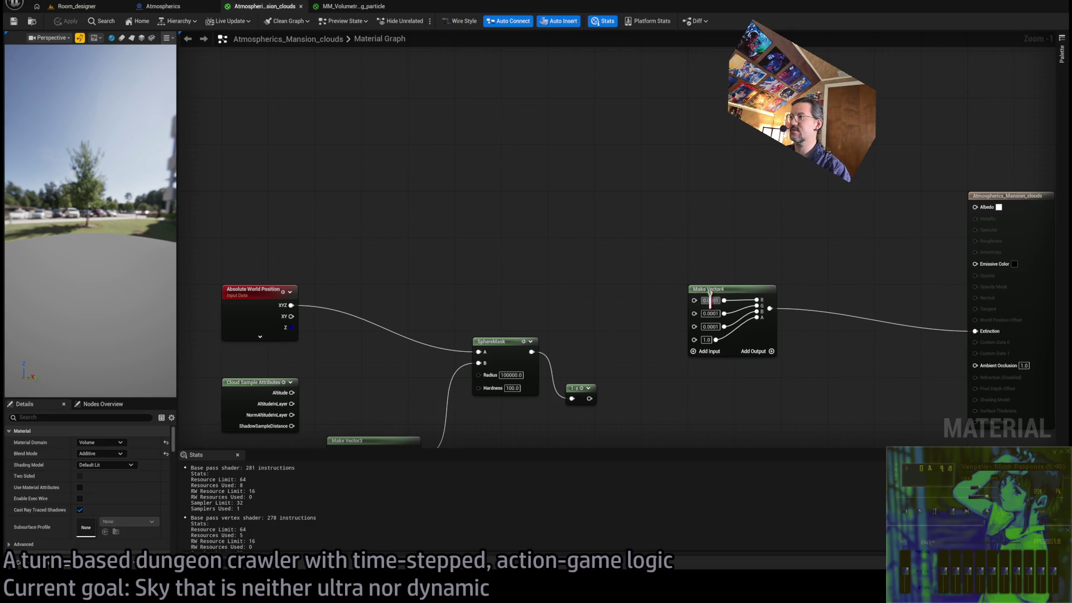
scroll(608, 288, down, 2)
mouse_move(496, 247)
mouse_down()
mouse_move(687, 306)
mouse_move(724, 275)
mouse_move(754, 292)
mouse_move(648, 277)
mouse_move(666, 249)
mouse_up()
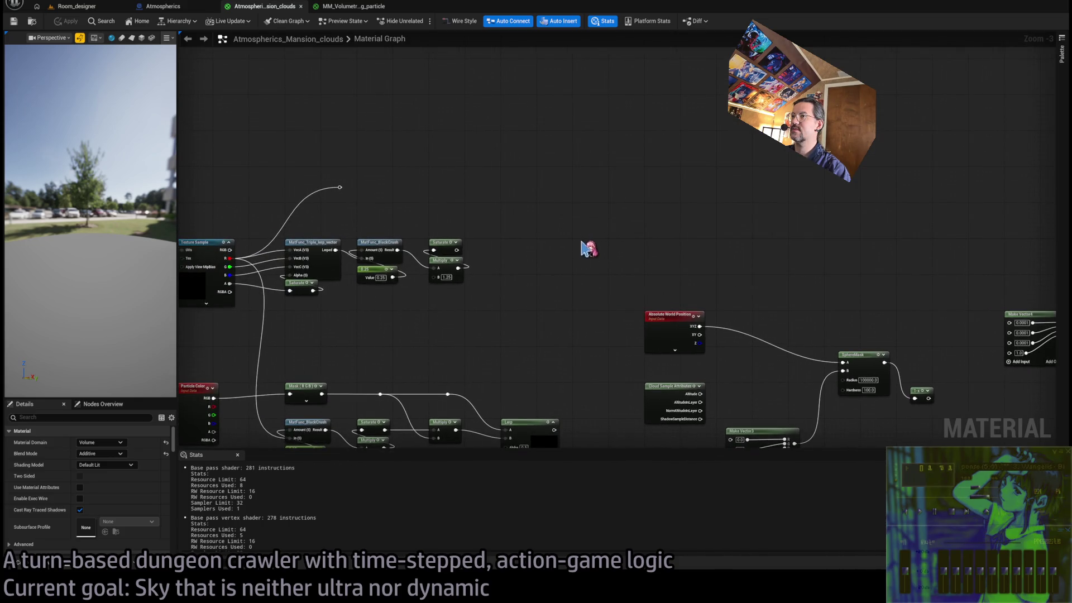
drag(521, 252, 511, 201)
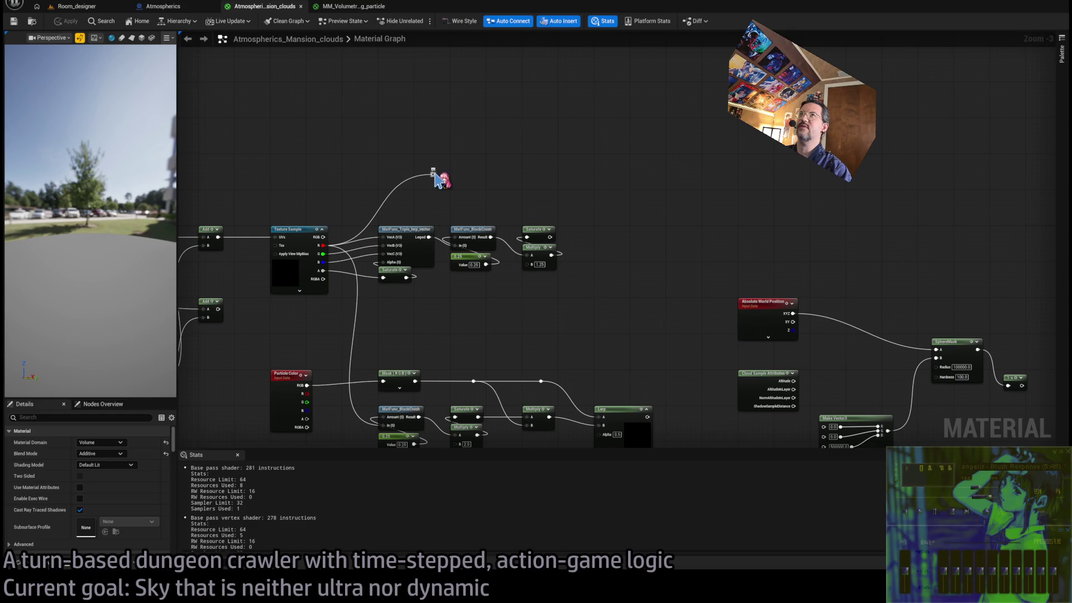
mouse_move(434, 179)
mouse_down()
mouse_move(678, 199)
mouse_move(670, 236)
mouse_move(437, 246)
mouse_move(825, 325)
mouse_move(824, 338)
mouse_up()
click(674, 247)
text(0.5)
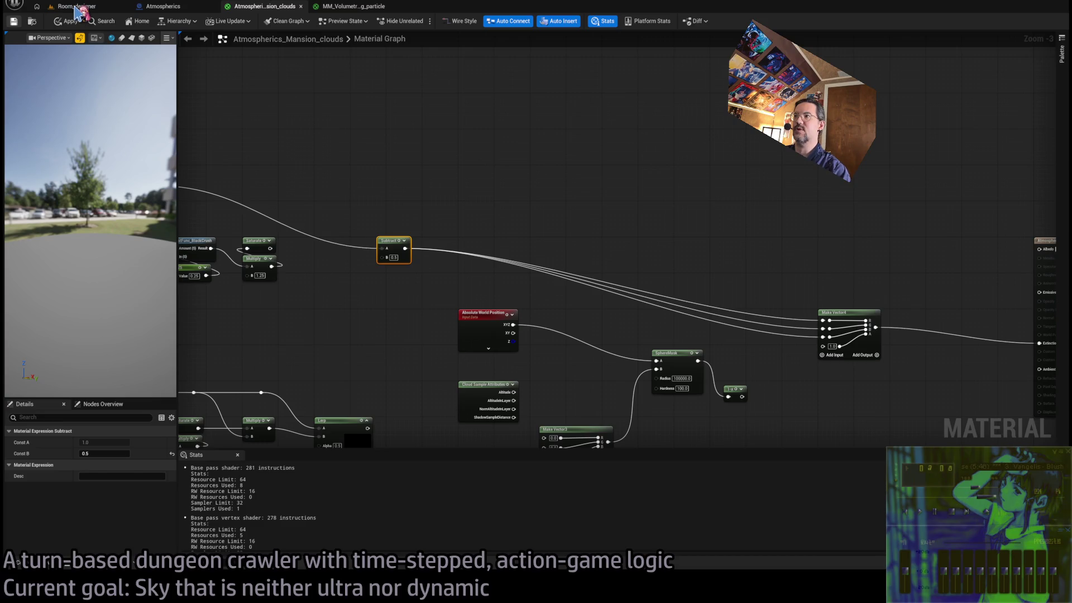
View Room_designer with the camera pitched down to show green clouds over the horizon and tree.
click(76, 7)
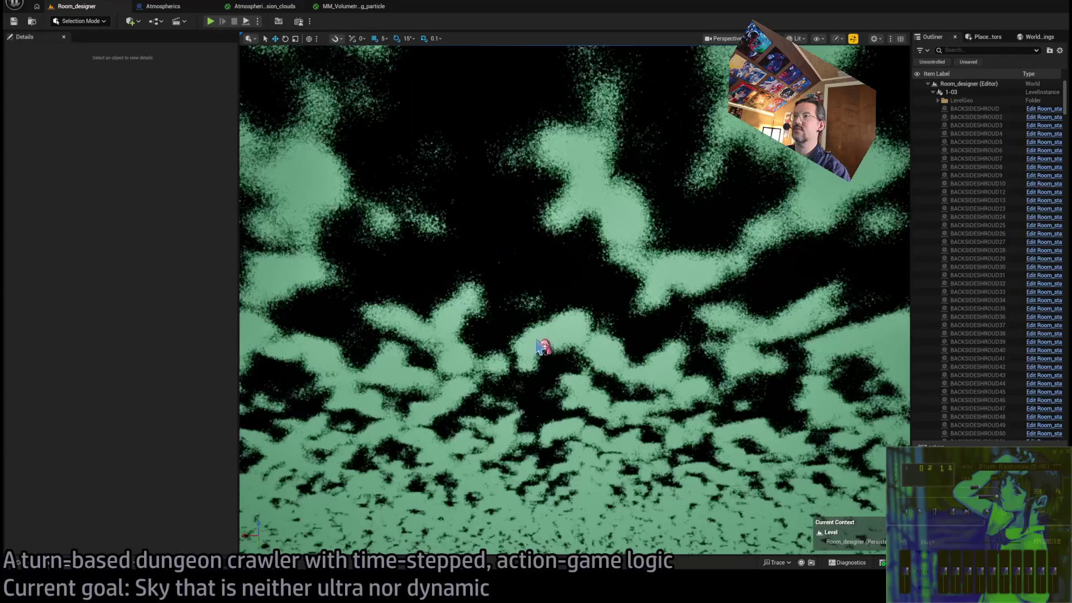
mouse_move(546, 342)
mouse_down()
mouse_move(545, 385)
mouse_move(614, 386)
mouse_up()
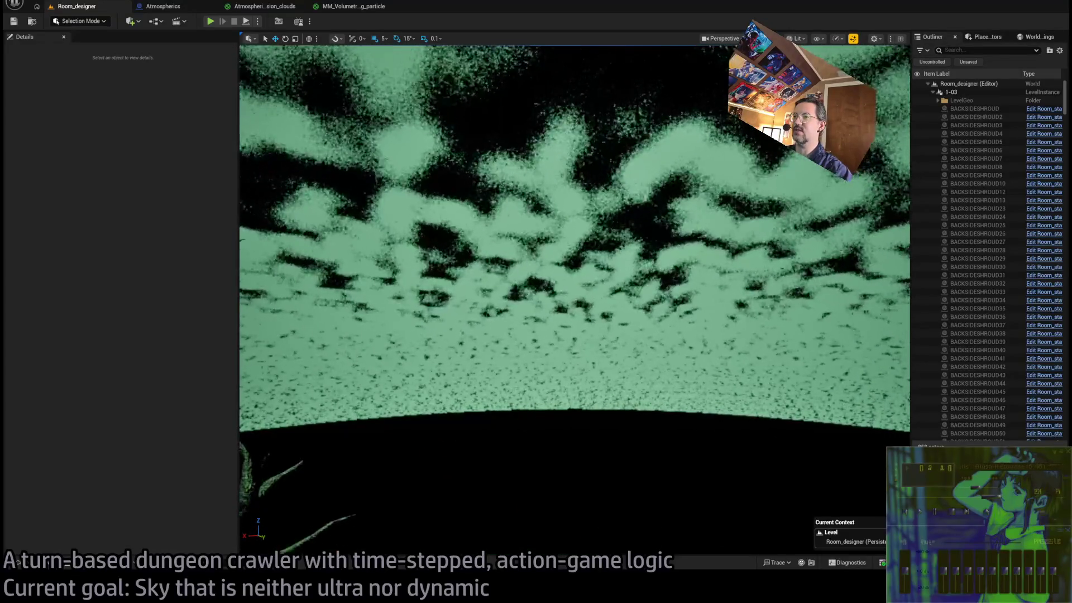
Switch to the Atmospherics_Mansion_clouds material editor tab.
click(260, 6)
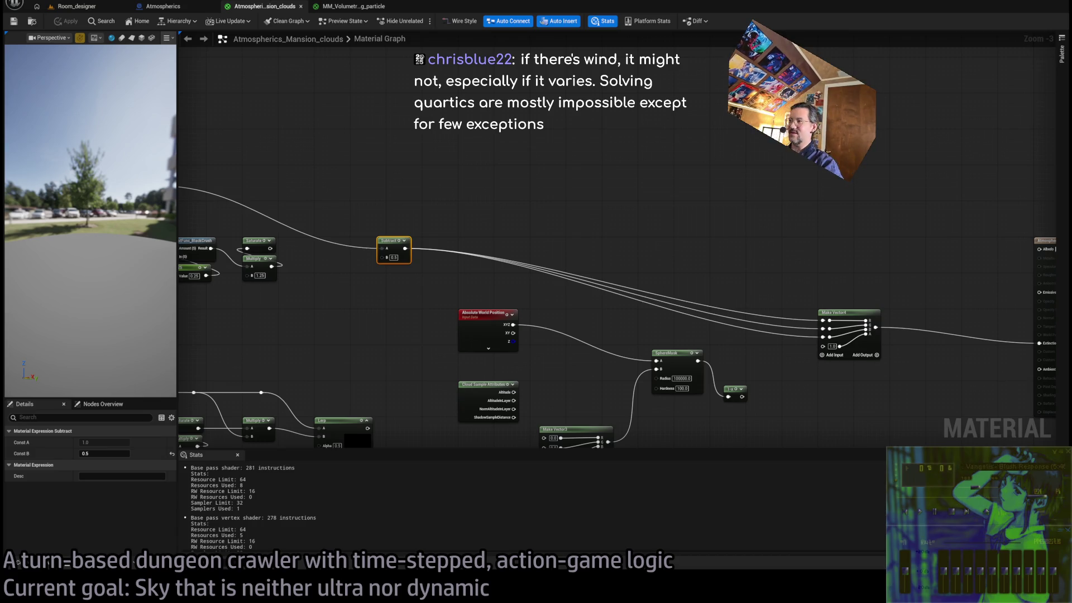
Move the Make Vector4 node up and left beside the Subtract node, then clear the selection.
click(868, 347)
drag(810, 274, 724, 264)
drag(774, 311, 728, 235)
click(686, 208)
mouse_move(267, 162)
mouse_down()
mouse_move(626, 252)
mouse_move(657, 232)
mouse_up()
mouse_move(249, 209)
mouse_down()
mouse_move(797, 290)
mouse_move(282, 218)
mouse_move(778, 299)
mouse_move(304, 236)
mouse_move(278, 220)
mouse_up()
click(278, 222)
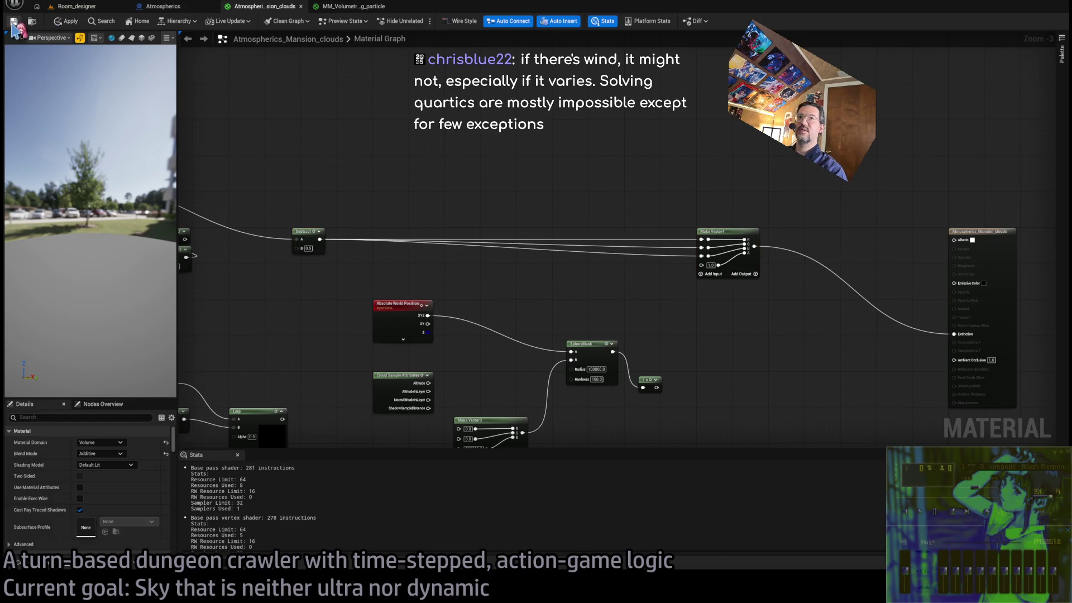
Look up at the green clouds in Room_designer from further back.
click(77, 8)
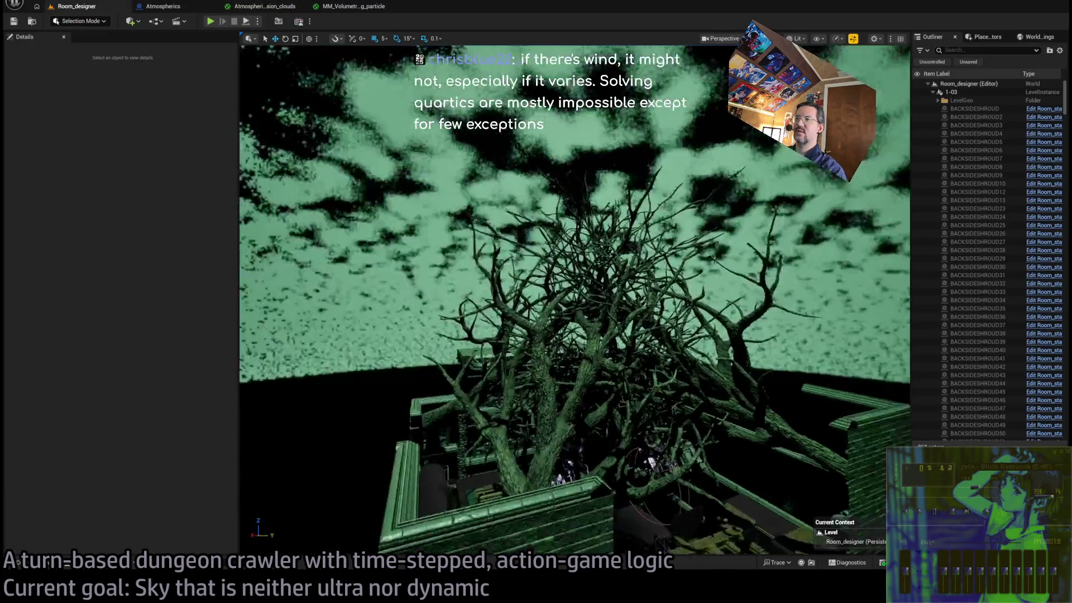
drag(467, 211, 467, 210)
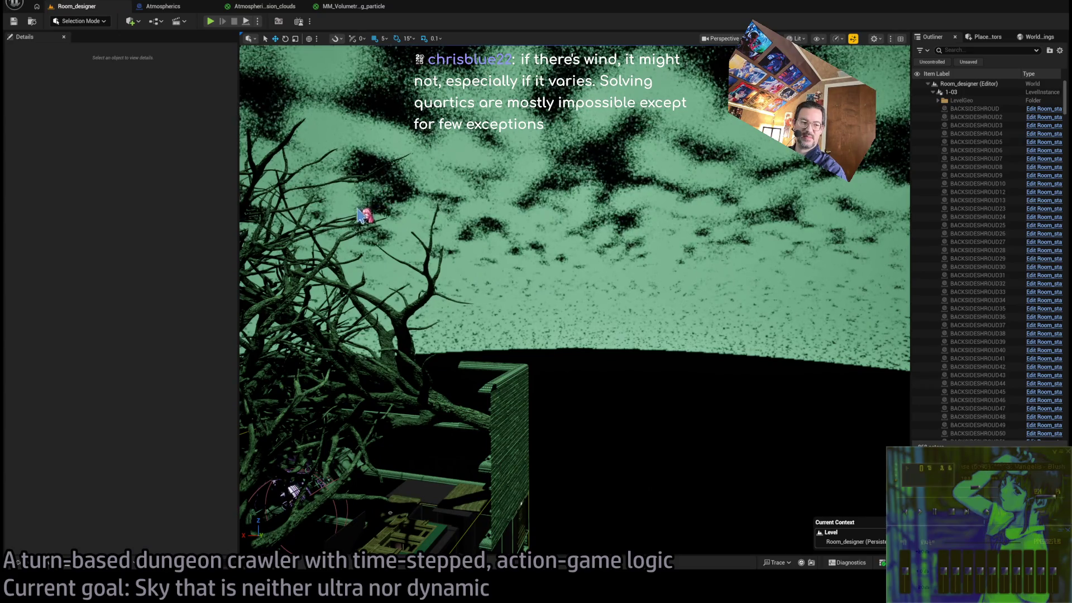
click(268, 6)
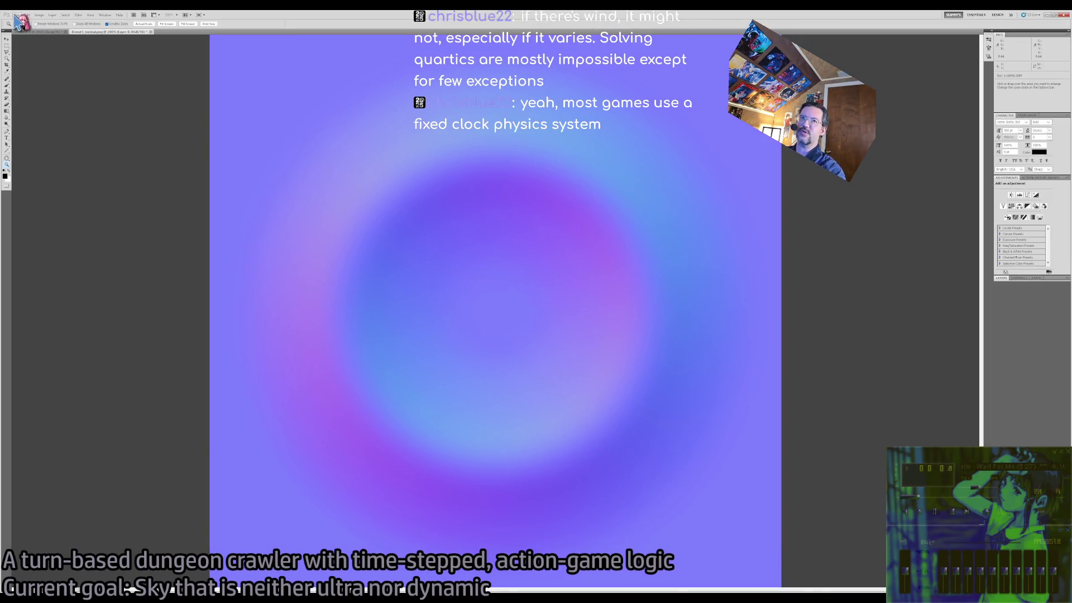
Create a new blank document, reset colours to default, and fill the canvas black with the Paint Bucket.
key(ctrl+n)
key(Return)
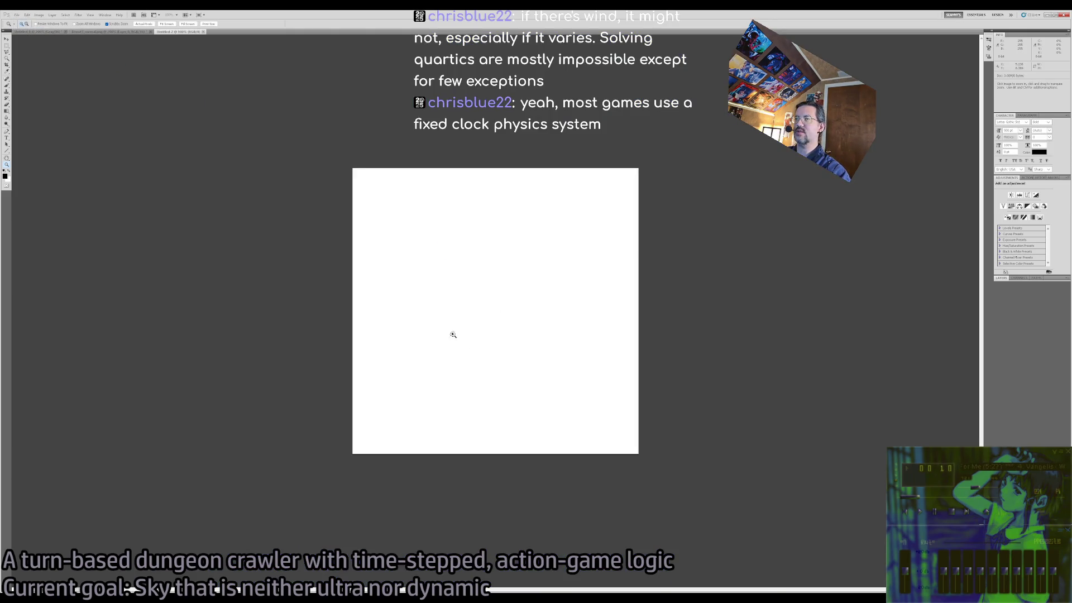
click(443, 303)
key(i)
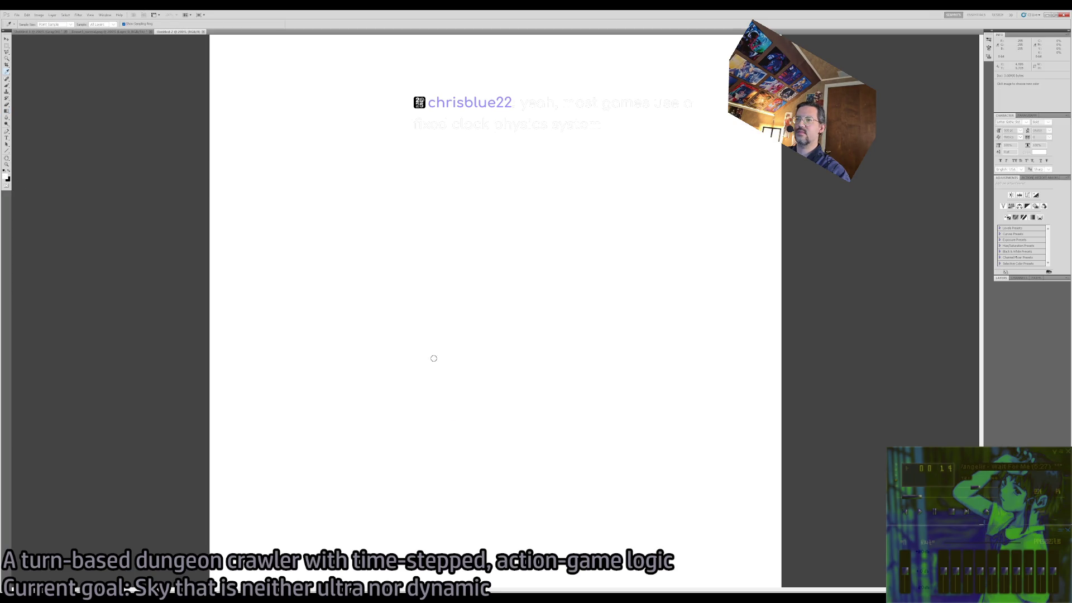
key(d)
key(g)
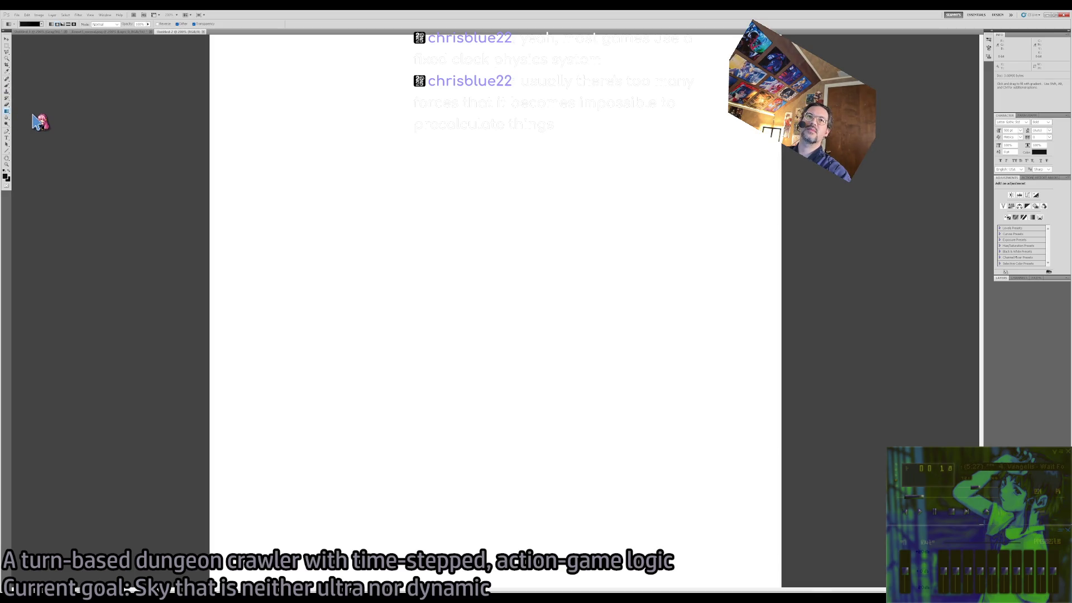
key(shift+g)
click(389, 347)
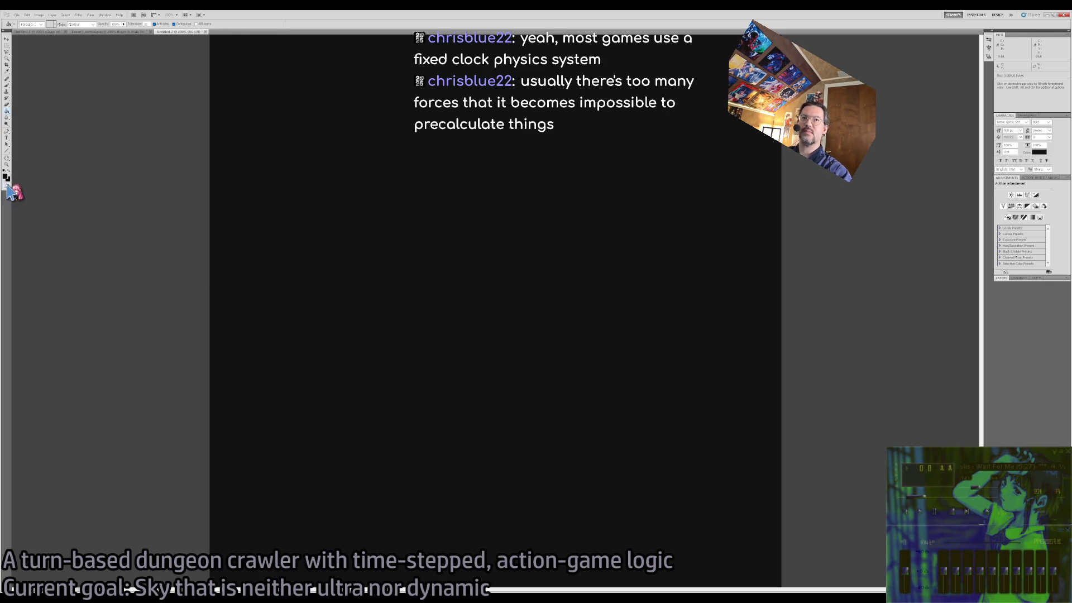
Pick the Brush, adjust its size, add an empty Layer 1, and make white the foreground colour.
key(b)
key(bracketleft)
key(bracketleft)
key(bracketleft)
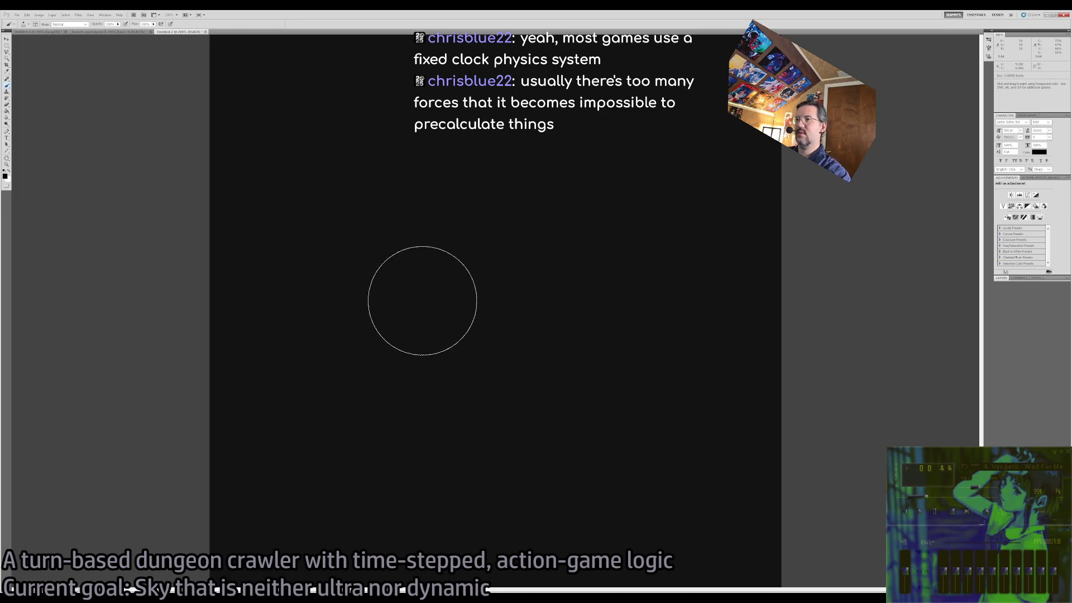
key(bracketright)
key(bracketright)
key(bracketright)
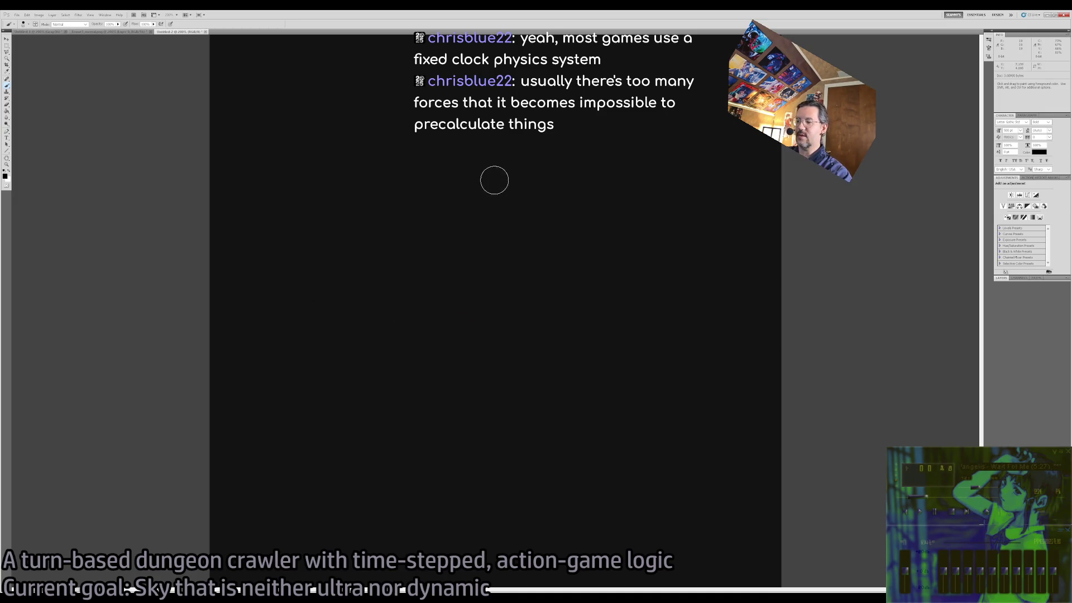
key(bracketleft)
key(bracketleft)
key(bracketleft)
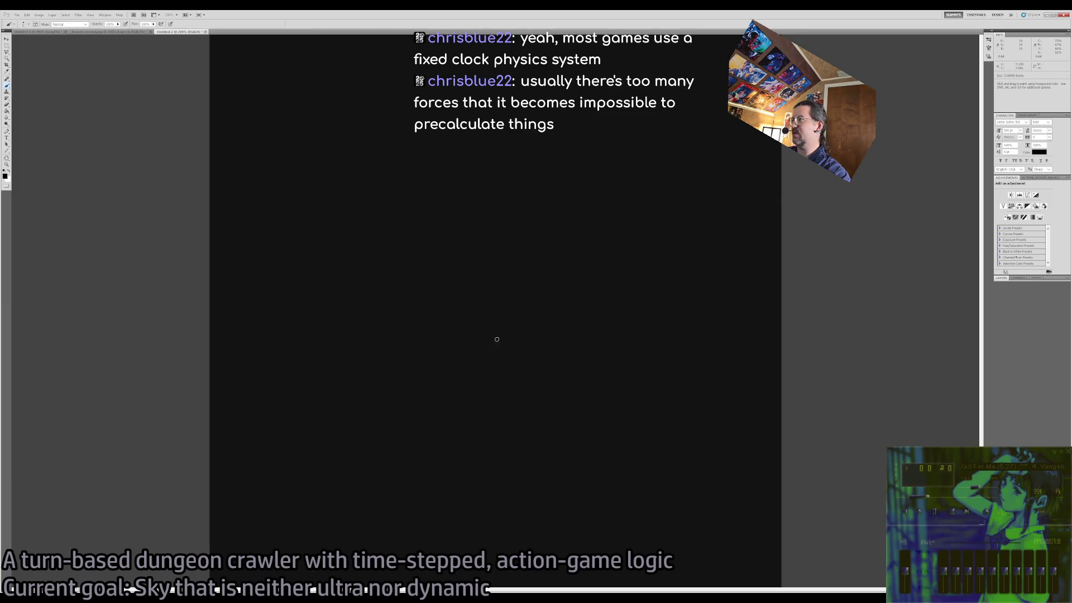
click(1002, 278)
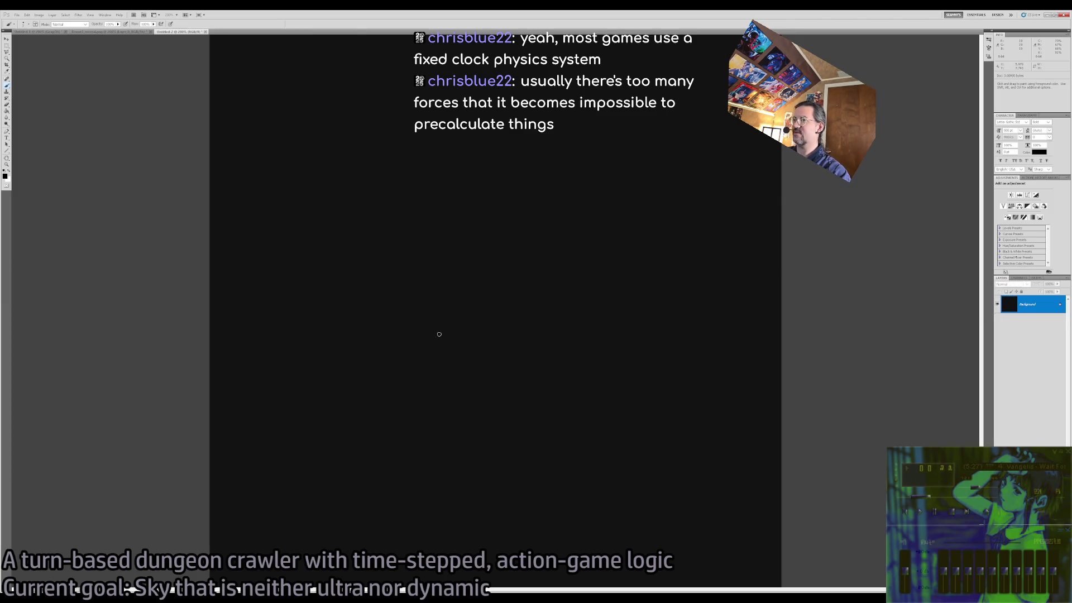
key(ctrl+shift+alt+n)
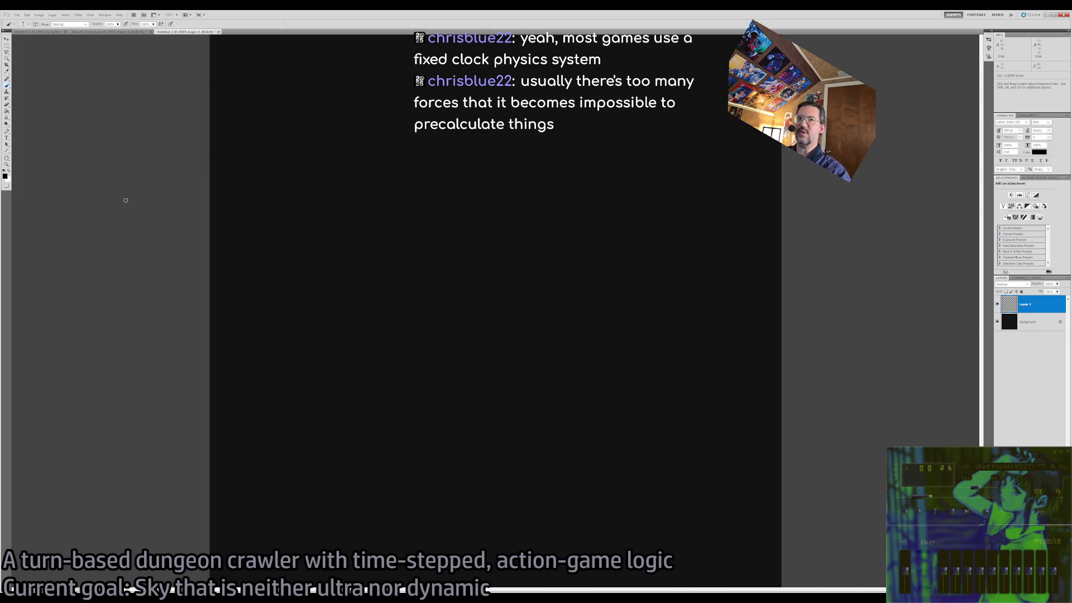
key(x)
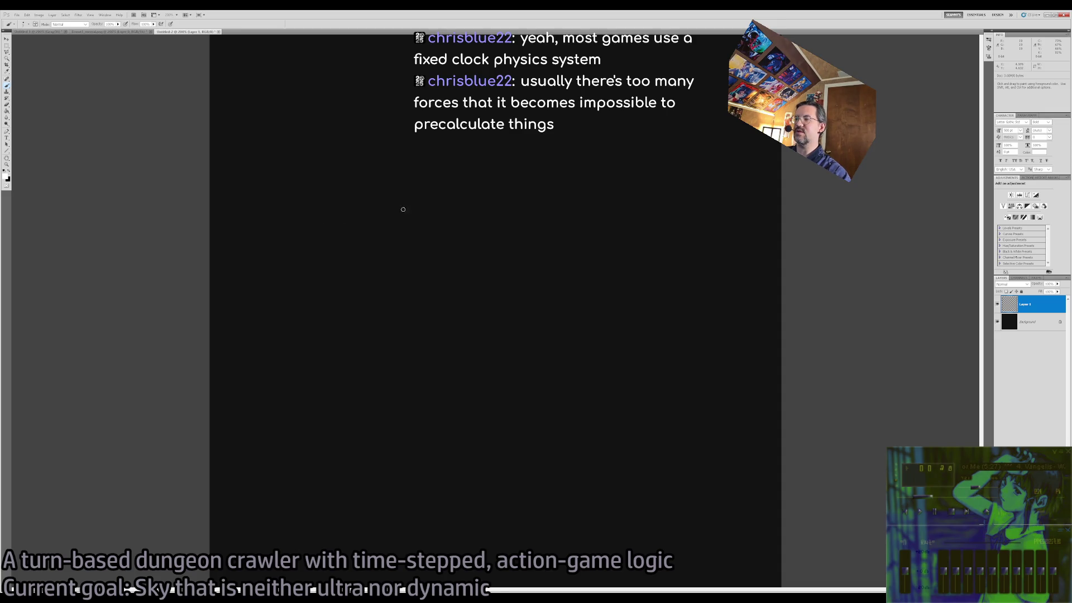
Paint white platform bars near the top and bottom, undoing trial strokes across the middle.
mouse_move(347, 182)
mouse_down()
mouse_move(469, 182)
mouse_move(468, 168)
mouse_move(348, 169)
mouse_move(347, 182)
mouse_up()
mouse_move(529, 499)
mouse_down()
mouse_move(528, 483)
mouse_move(697, 496)
mouse_move(578, 509)
mouse_move(532, 498)
mouse_up()
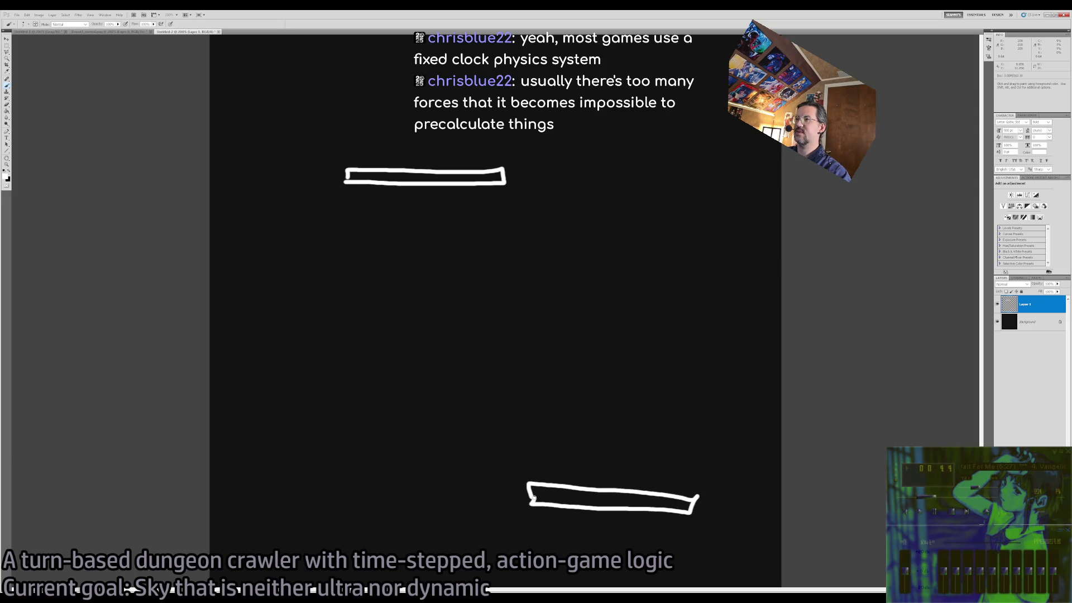
mouse_move(404, 281)
mouse_down()
mouse_move(452, 277)
mouse_move(421, 285)
mouse_up()
key(ctrl+z)
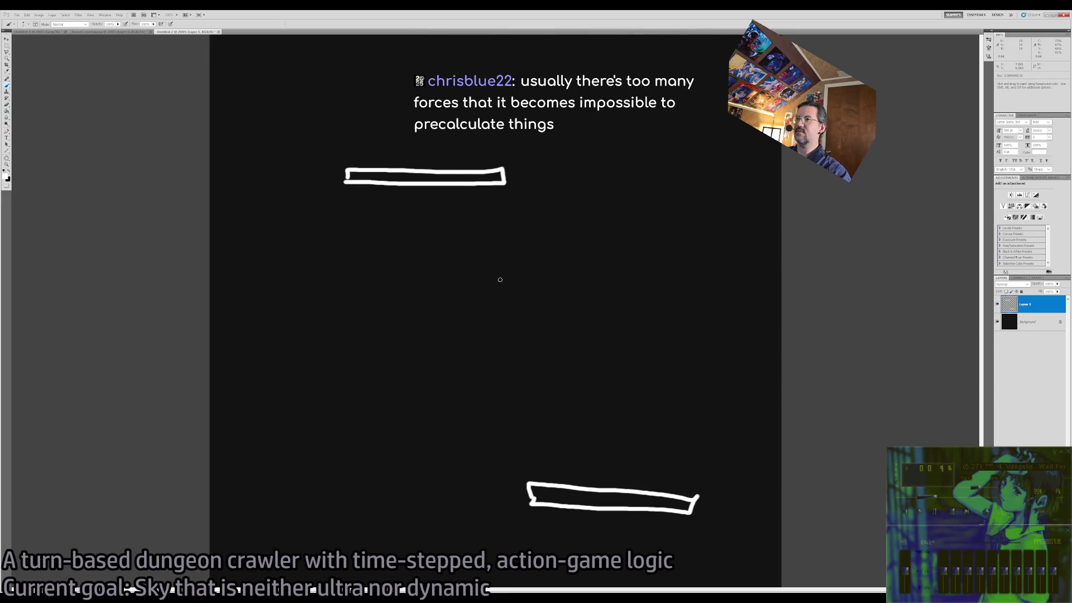
mouse_move(660, 284)
mouse_down()
mouse_move(280, 347)
mouse_move(718, 319)
mouse_move(441, 251)
mouse_move(423, 235)
mouse_move(282, 319)
mouse_up()
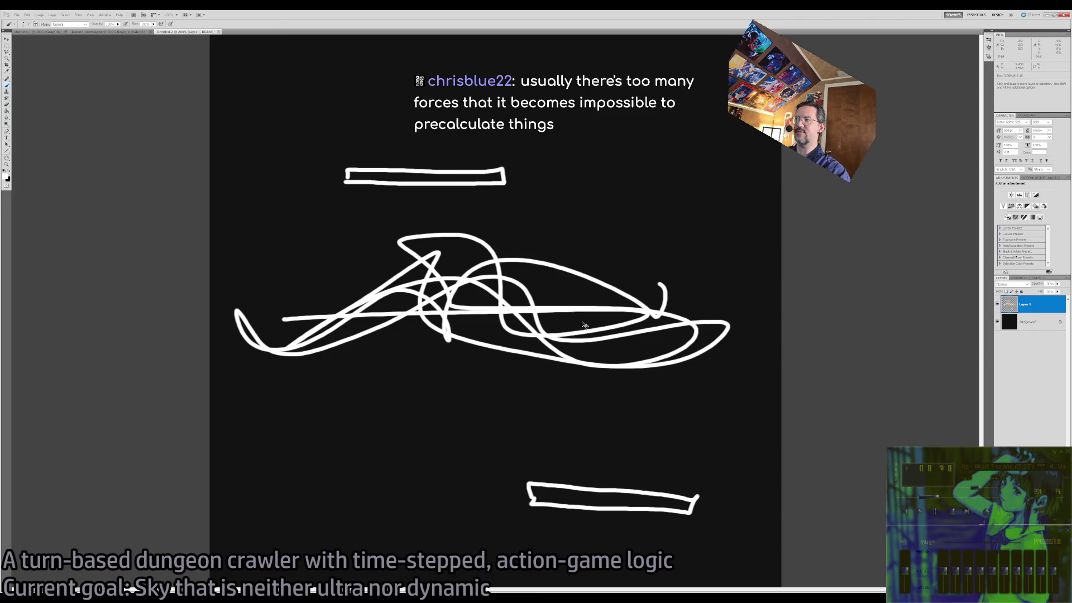
key(ctrl+z)
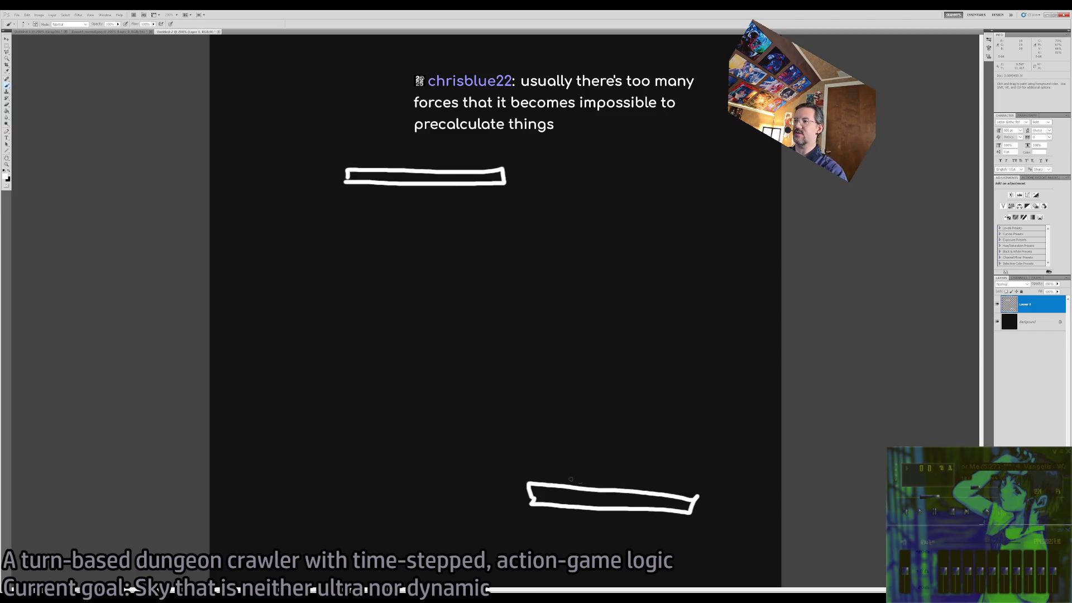
mouse_move(629, 412)
mouse_down()
mouse_move(666, 481)
mouse_move(779, 395)
mouse_up()
key(ctrl+z)
key(ctrl+z)
Draw a zigzag path from the lower bar up past the top bar, undoing stray strokes.
mouse_move(677, 496)
mouse_down()
mouse_move(776, 430)
mouse_move(224, 244)
mouse_move(430, 190)
mouse_up()
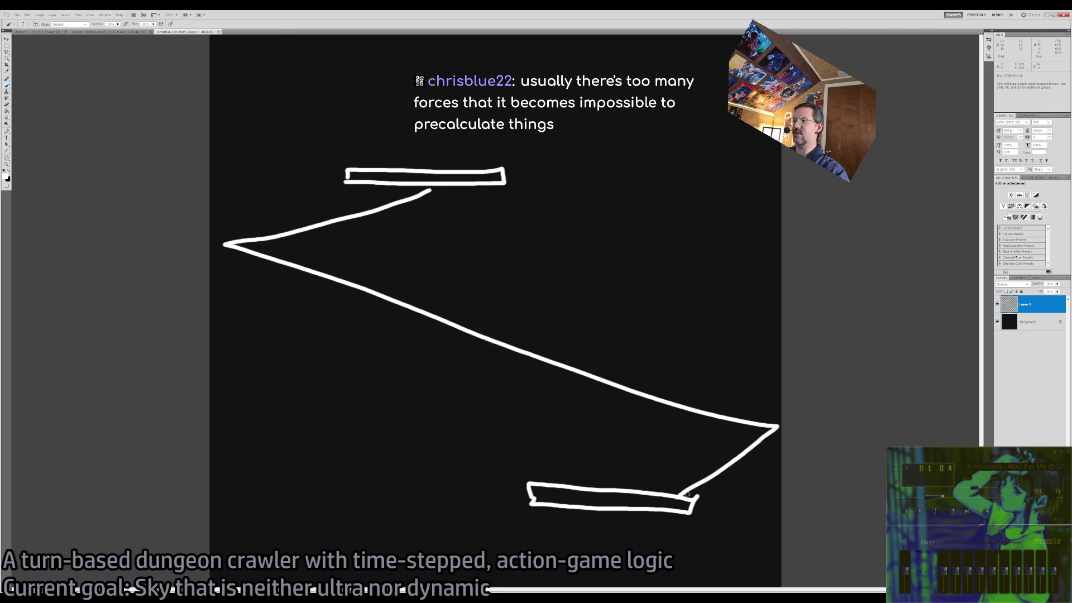
drag(429, 190, 702, 51)
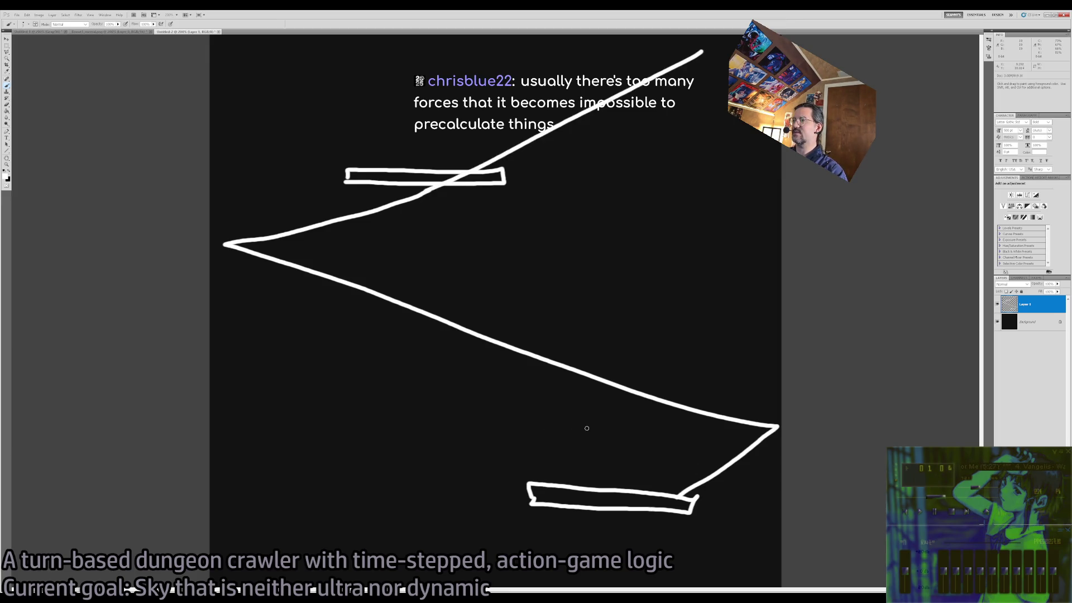
mouse_move(677, 496)
mouse_down()
mouse_move(695, 412)
mouse_move(230, 246)
mouse_move(362, 209)
mouse_up()
key(ctrl+z)
mouse_move(256, 177)
mouse_down()
mouse_move(749, 163)
mouse_move(778, 190)
mouse_move(618, 180)
mouse_move(731, 177)
mouse_up()
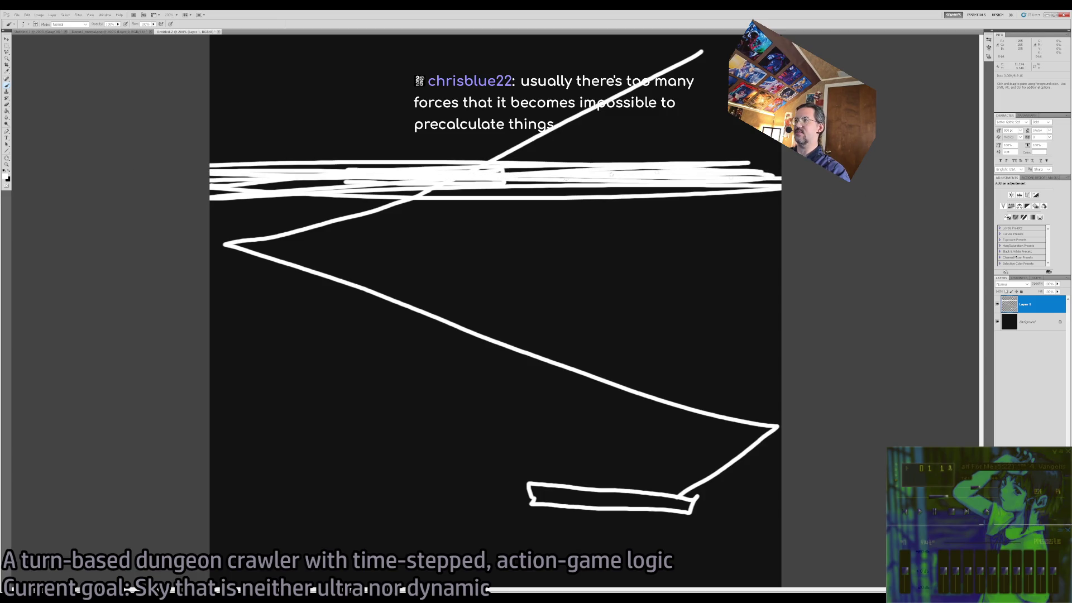
key(ctrl+z)
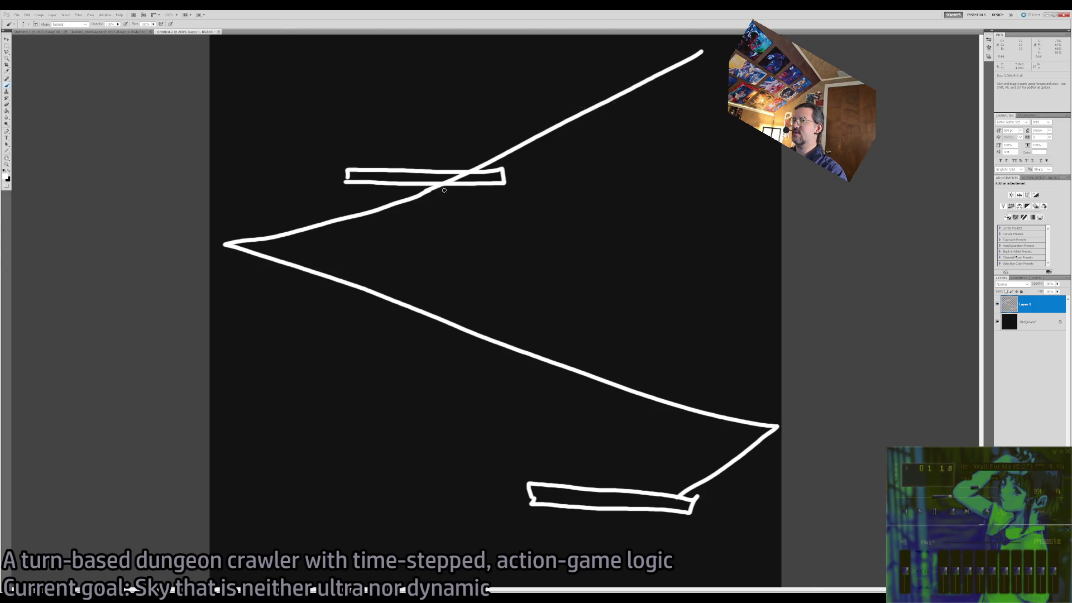
Undo stray dabs near the top bar and step back to remove the painted arrow strokes.
drag(537, 172, 523, 179)
key(ctrl+z)
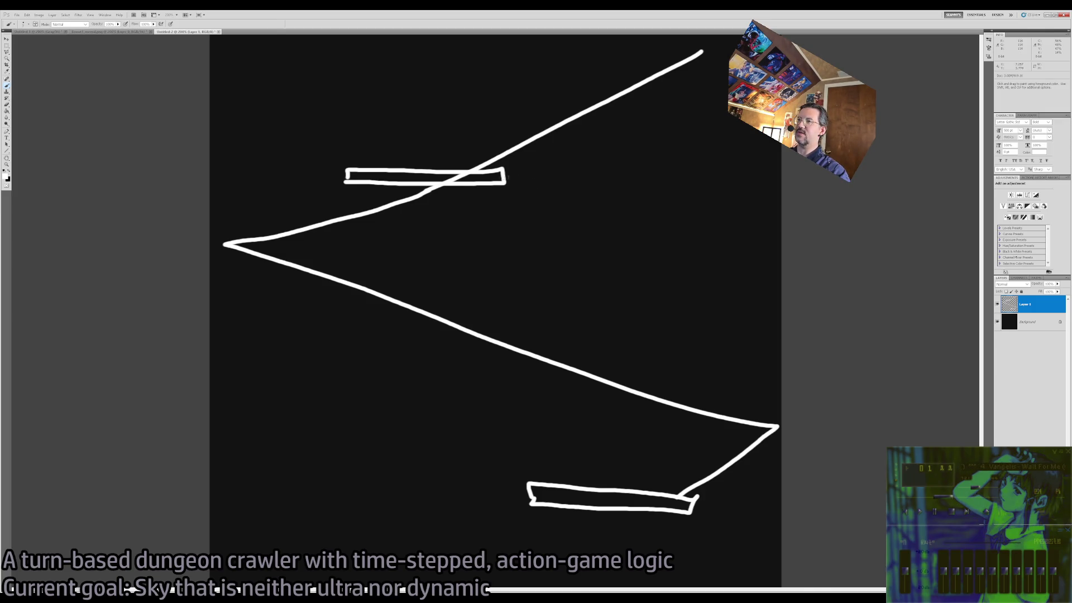
mouse_move(527, 176)
mouse_down()
mouse_move(574, 177)
mouse_move(497, 202)
mouse_up()
key(ctrl+z)
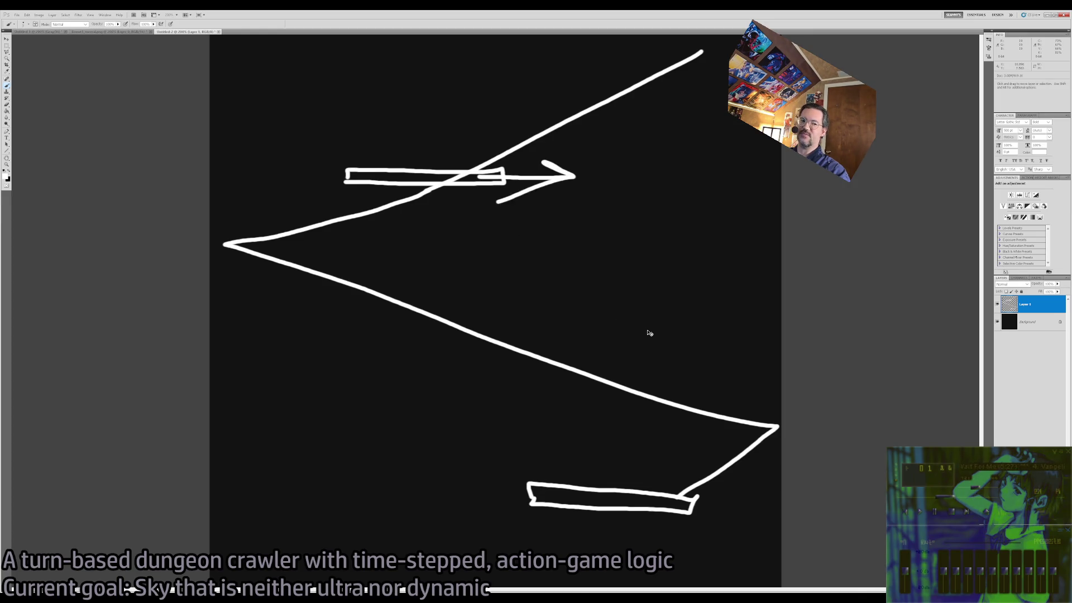
key(ctrl+alt+z)
key(ctrl+alt+z)
key(ctrl+alt+z)
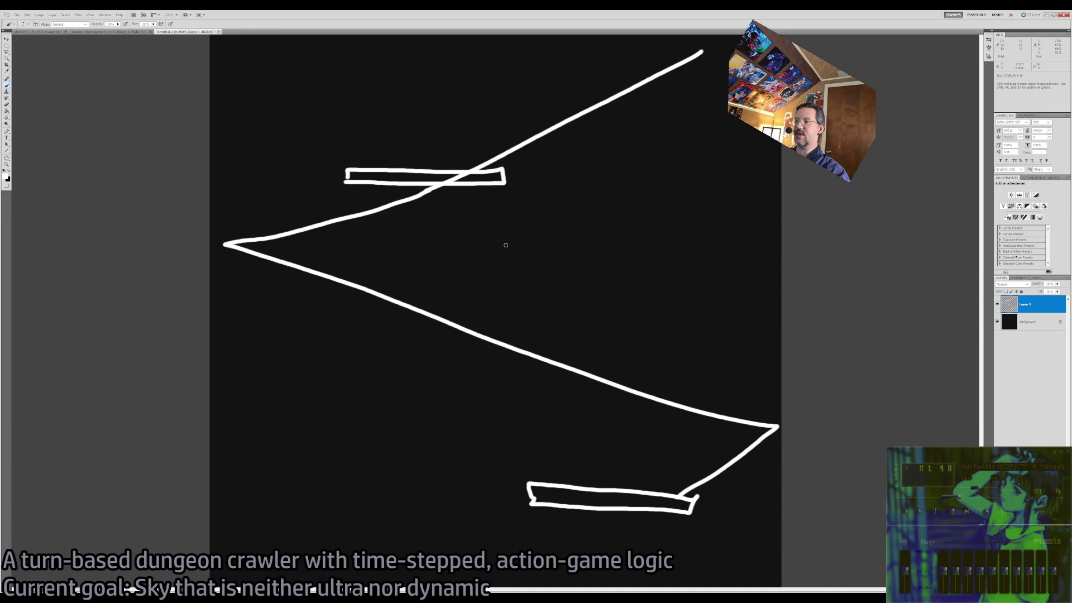
key(ctrl+alt+z)
key(ctrl+alt+z)
key(ctrl+alt+z)
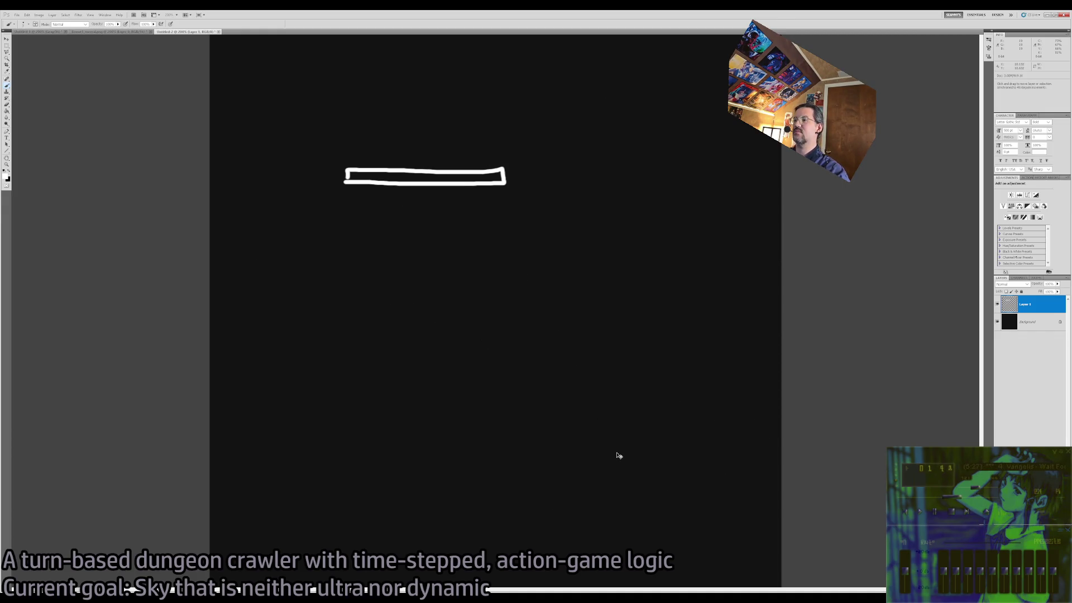
Step back through history to remove the zigzag, then try and undo curved linking paths.
key(shift+ctrl+z)
key(shift+ctrl+z)
key(ctrl+alt+z)
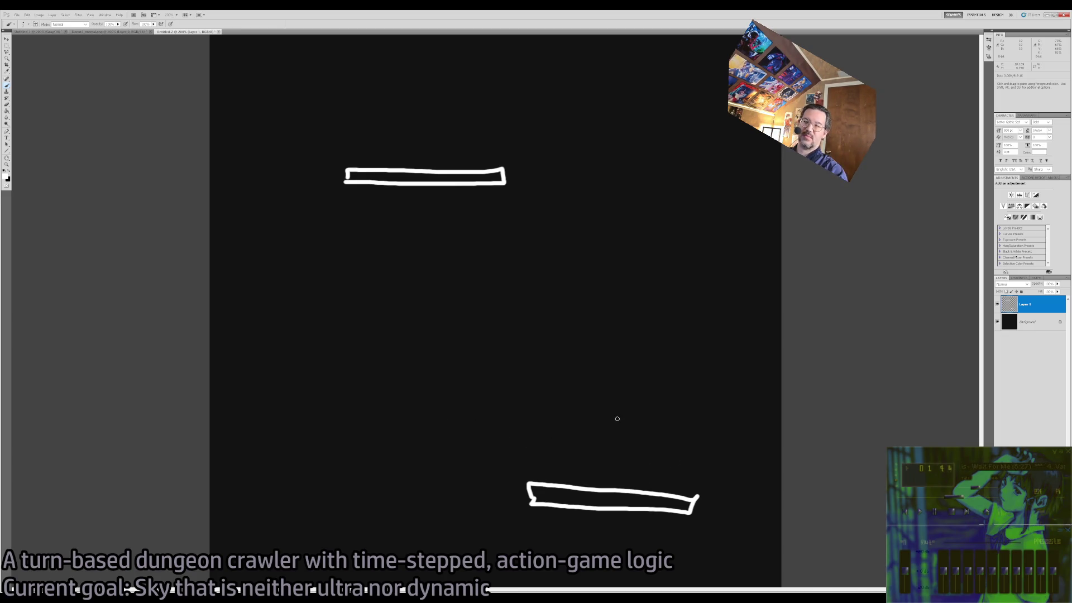
mouse_move(643, 493)
mouse_down()
mouse_move(669, 457)
mouse_move(695, 360)
mouse_move(647, 231)
mouse_move(497, 150)
mouse_up()
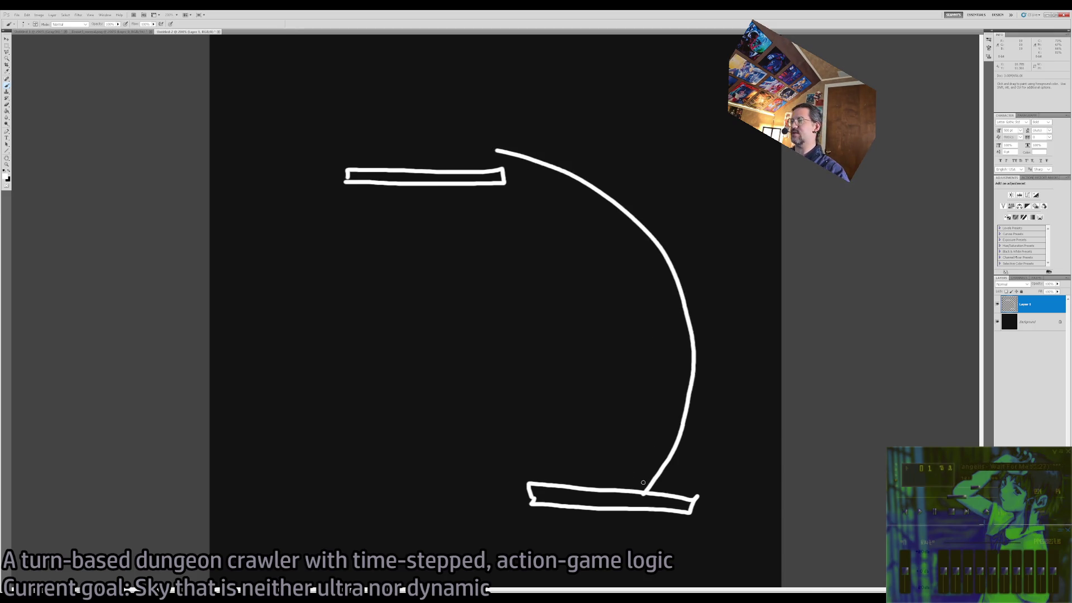
key(ctrl+z)
mouse_move(580, 488)
mouse_down()
mouse_move(586, 268)
mouse_move(712, 192)
mouse_up()
key(ctrl+z)
Sketch a curve rising right then sweeping up-left, then undo the curved zigzag path.
mouse_move(652, 491)
mouse_down()
mouse_move(652, 465)
mouse_move(703, 364)
mouse_move(769, 324)
mouse_up()
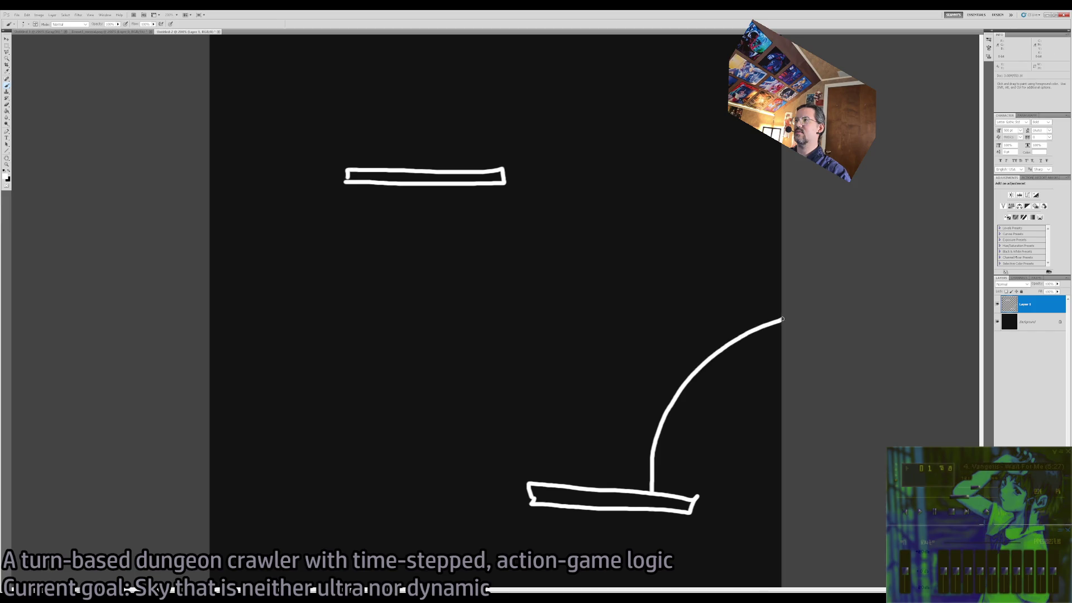
drag(780, 318, 514, 151)
key(ctrl+z)
mouse_move(780, 320)
mouse_down()
mouse_move(474, 268)
mouse_move(378, 222)
mouse_move(824, 175)
mouse_up()
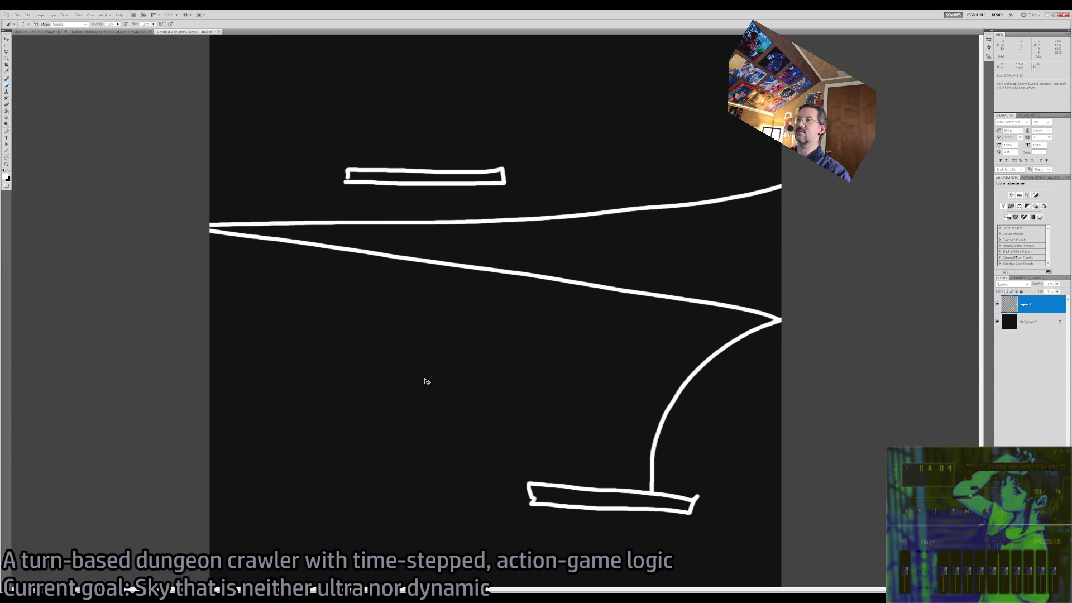
key(ctrl+z)
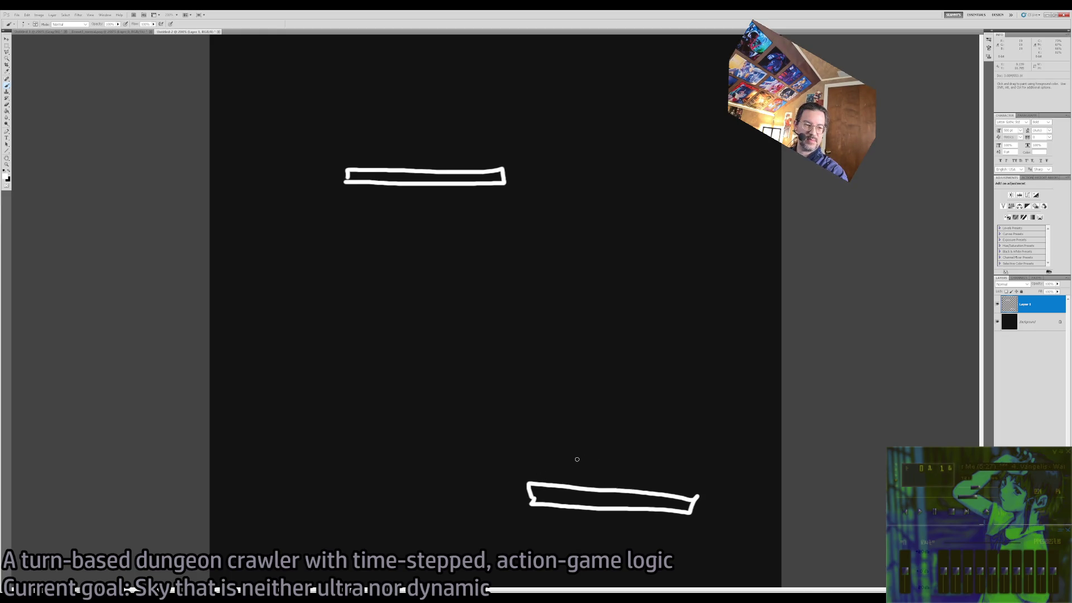
Paint a chain of rising ovals above the bottom platform, then undo the upper loops.
mouse_move(585, 473)
mouse_down()
mouse_move(608, 476)
mouse_move(593, 459)
mouse_move(617, 480)
mouse_up()
key(ctrl+z)
drag(653, 444, 637, 455)
mouse_move(665, 411)
mouse_down()
mouse_move(648, 436)
mouse_move(687, 389)
mouse_move(666, 397)
mouse_up()
drag(690, 369, 689, 371)
mouse_move(705, 328)
mouse_down()
mouse_move(773, 313)
mouse_move(781, 274)
mouse_move(792, 286)
mouse_up()
key(ctrl+alt+z)
key(ctrl+alt+z)
key(ctrl+alt+z)
Try a top-platform loop, a D-shaped curve, an arc of loops and an arrow, undoing each.
mouse_move(220, 184)
mouse_down()
mouse_move(193, 186)
mouse_move(850, 189)
mouse_up()
key(ctrl+alt+z)
key(ctrl+alt+z)
key(ctrl+alt+z)
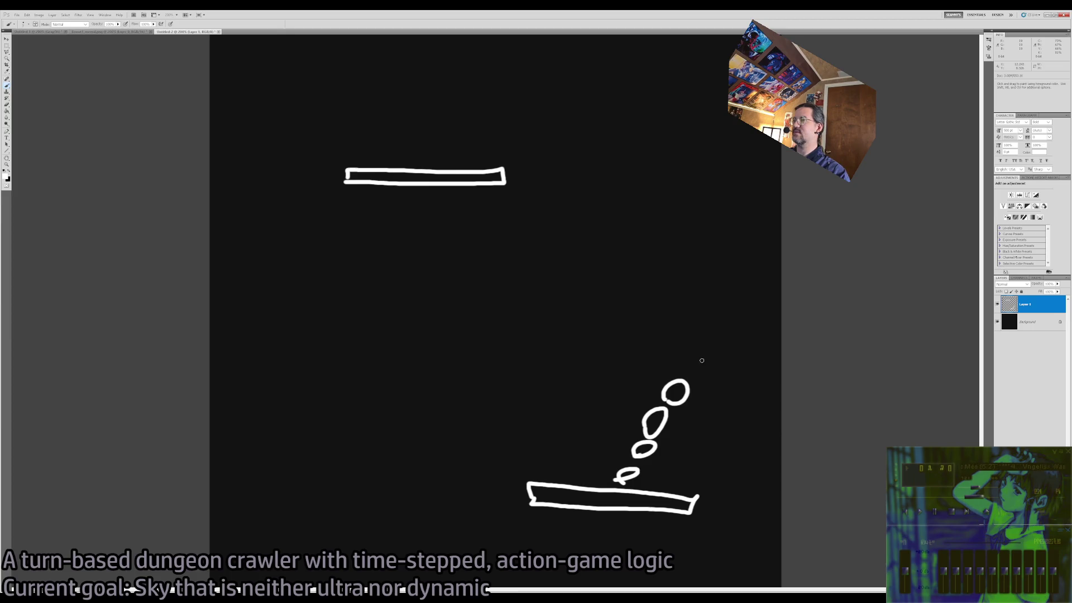
mouse_move(541, 274)
mouse_down()
mouse_move(631, 400)
mouse_move(532, 331)
mouse_up()
key(ctrl+alt+z)
key(ctrl+alt+z)
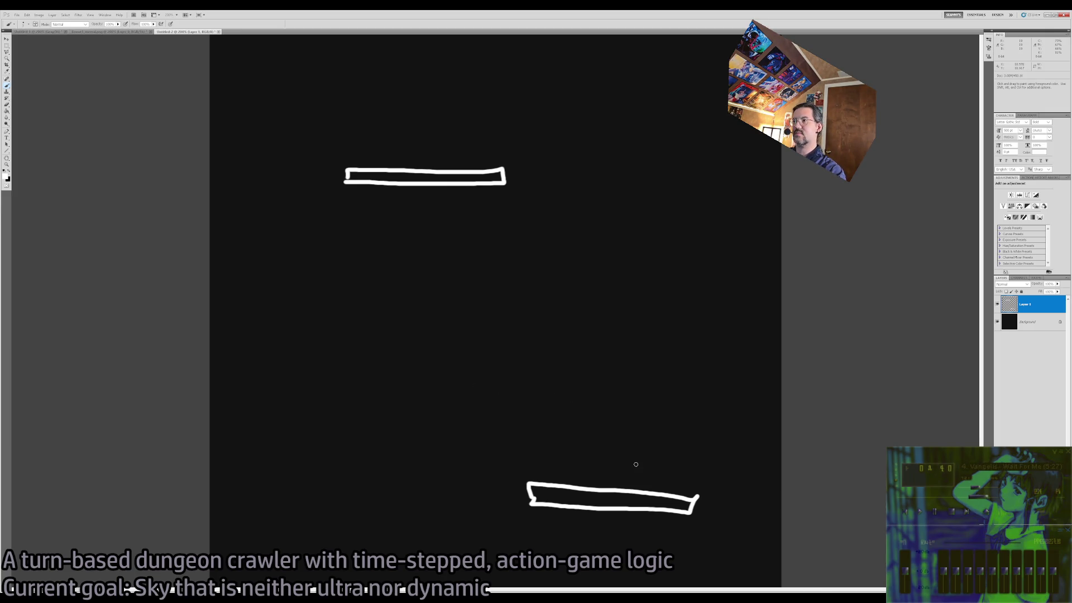
drag(570, 472, 580, 461)
drag(622, 433, 708, 401)
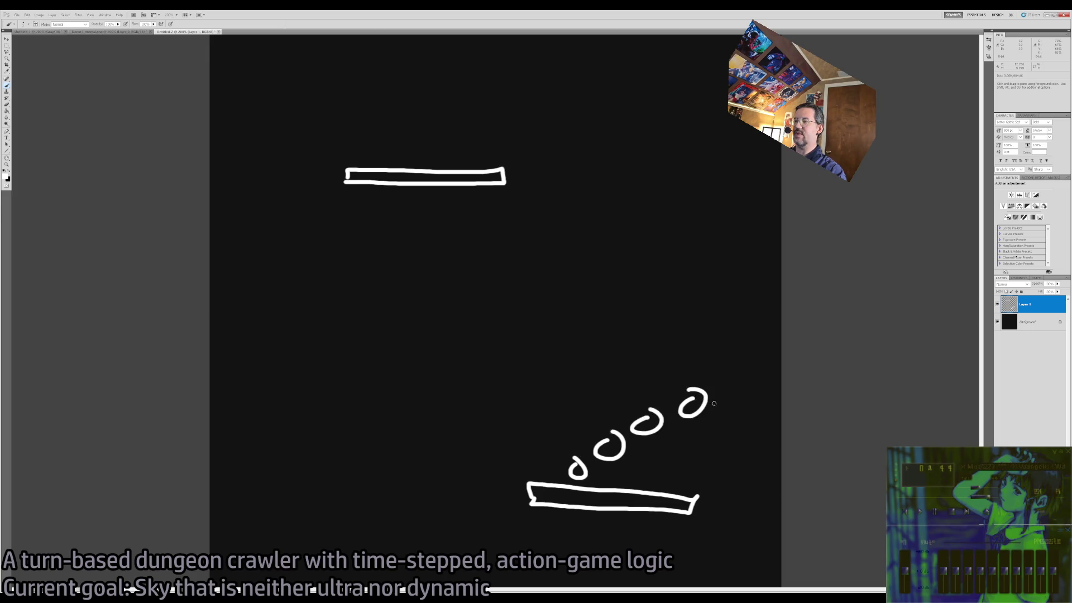
key(ctrl+alt+z)
key(ctrl+alt+z)
key(ctrl+alt+z)
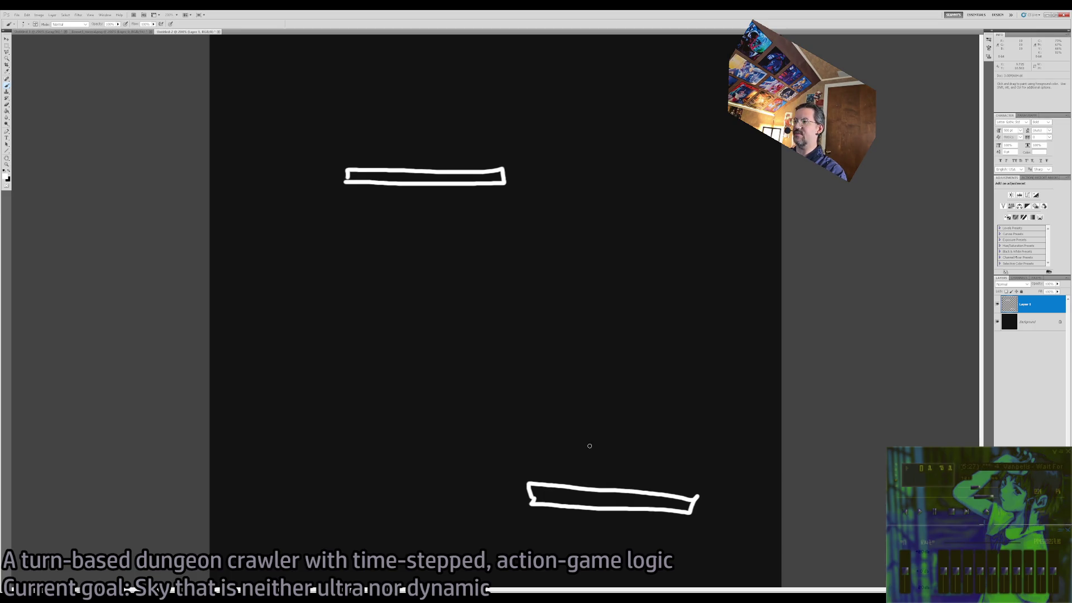
drag(704, 465, 660, 463)
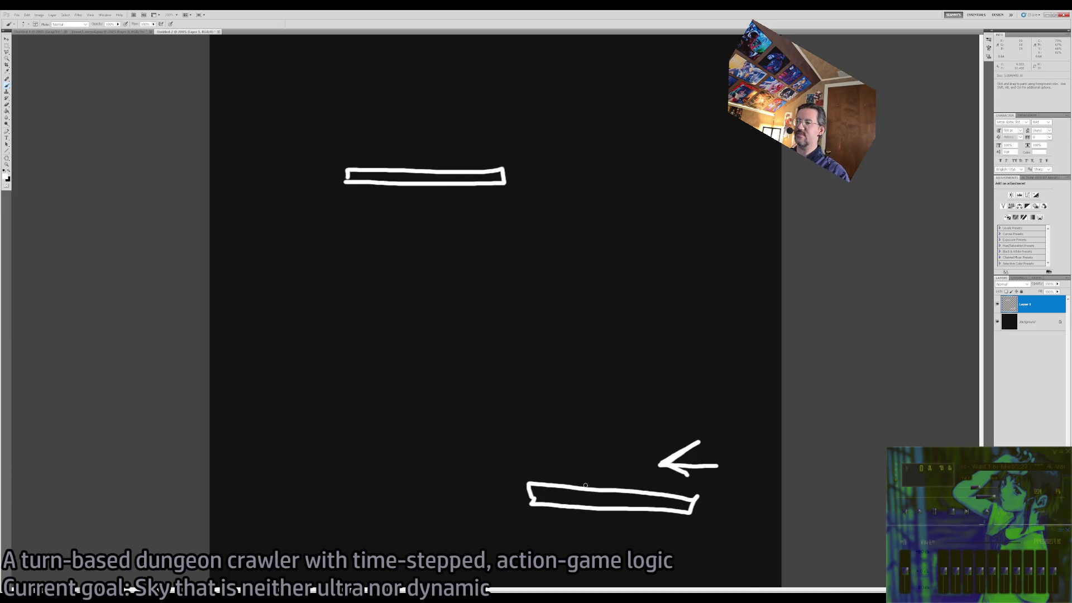
key(ctrl+z)
Paint a loop trail rising to the top, undo it all, close Untitled-2 and minimize Photoshop.
drag(604, 450, 612, 457)
drag(648, 423, 629, 434)
drag(671, 397, 656, 407)
drag(698, 368, 702, 352)
drag(725, 301, 711, 316)
drag(715, 268, 733, 270)
drag(717, 219, 708, 237)
drag(705, 200, 695, 209)
drag(678, 167, 672, 182)
drag(659, 143, 643, 137)
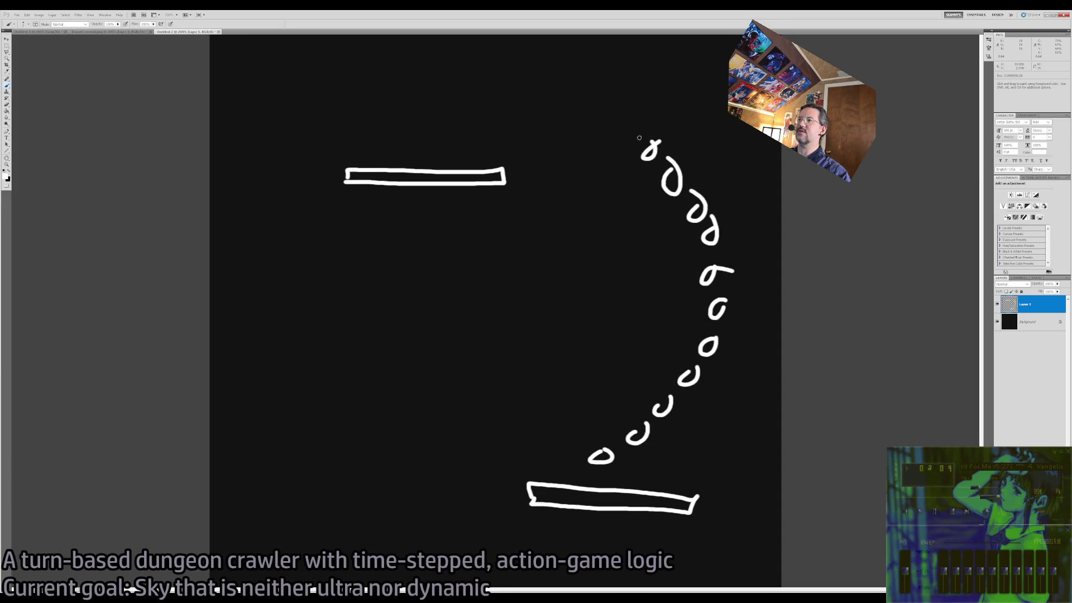
key(ctrl+alt+z)
key(ctrl+alt+z)
key(ctrl+alt+z)
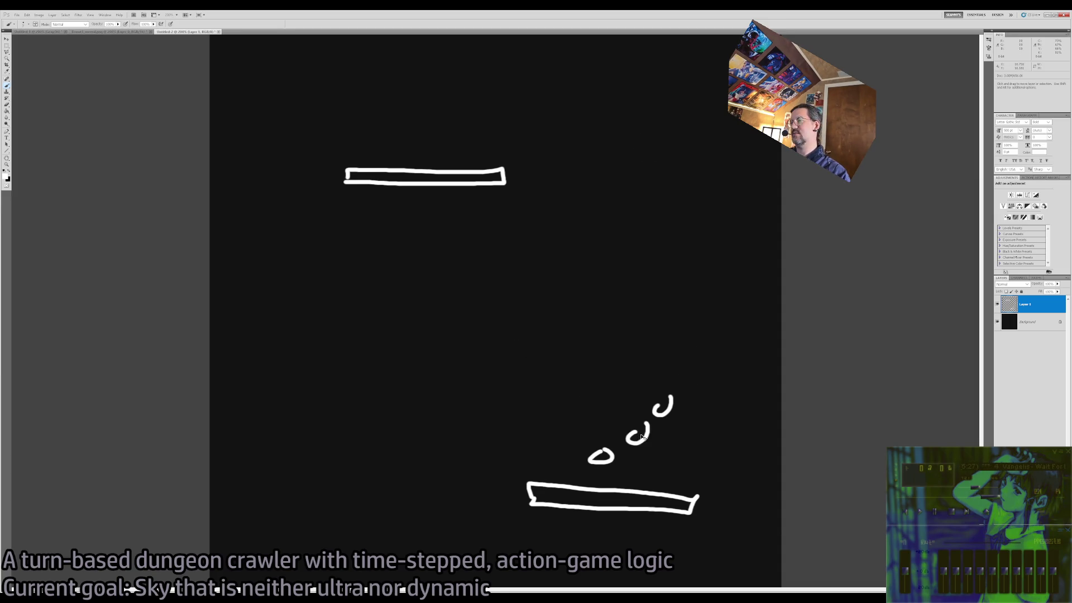
key(ctrl+w)
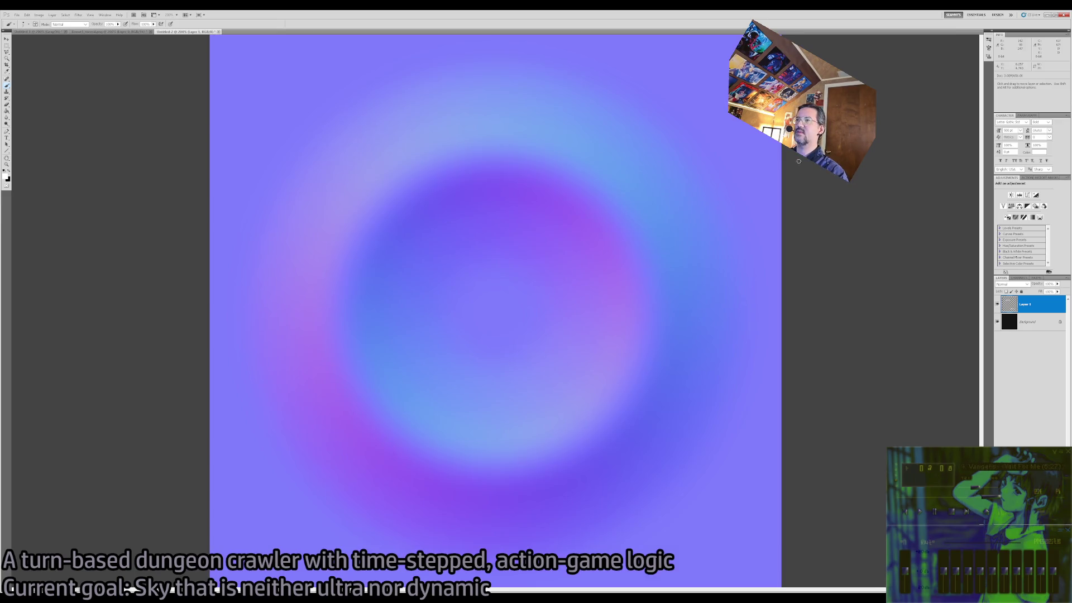
click(1046, 19)
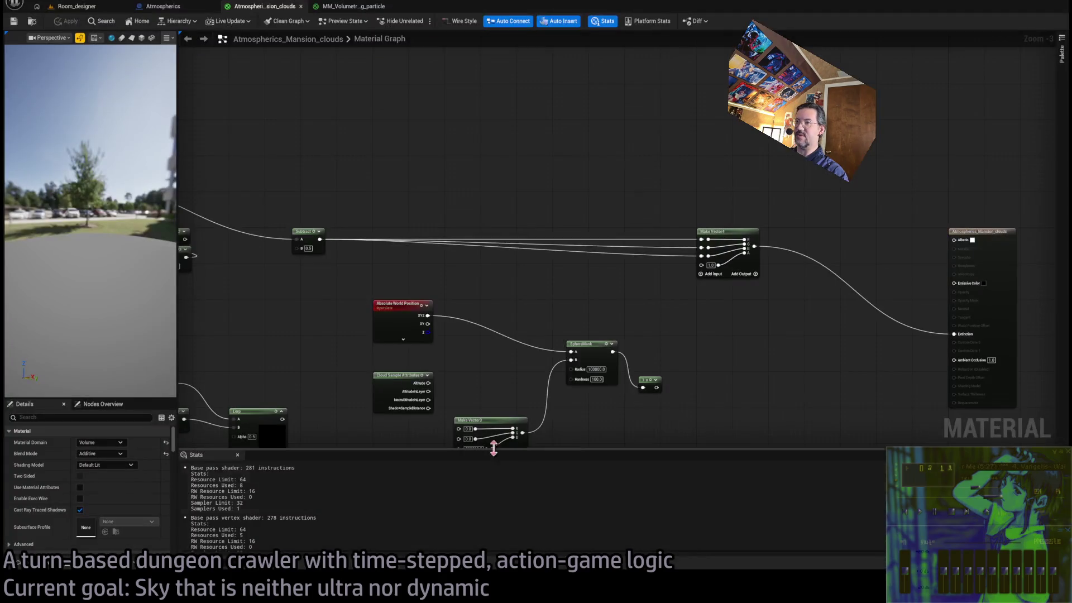
Move the Subtract node right in the cloud material graph and bring the output end into view.
scroll(667, 339, down, 5)
scroll(642, 334, up, 8)
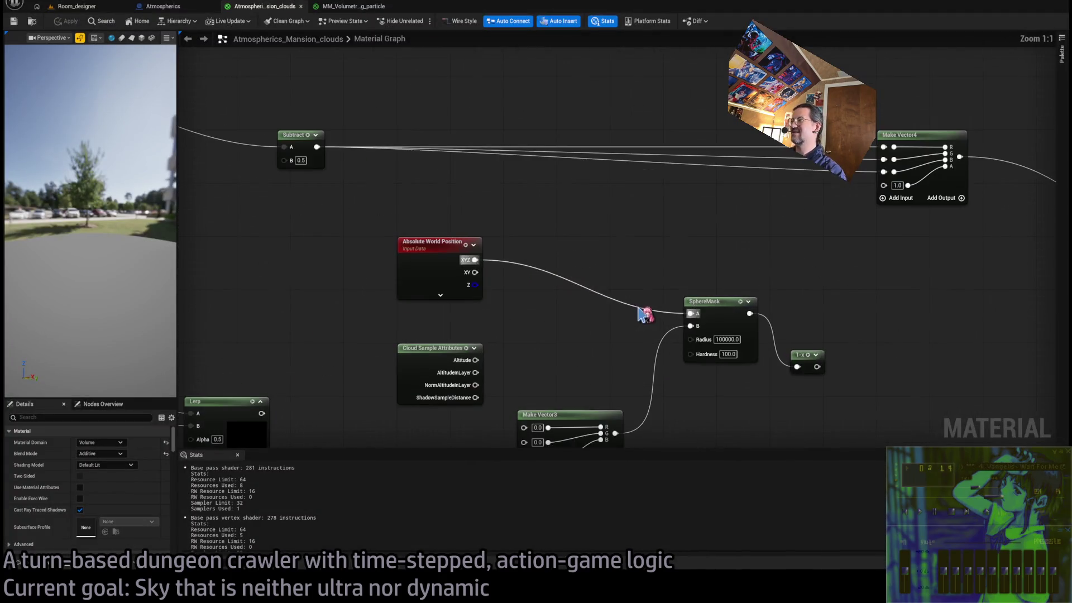
drag(384, 154, 504, 155)
drag(731, 265, 383, 306)
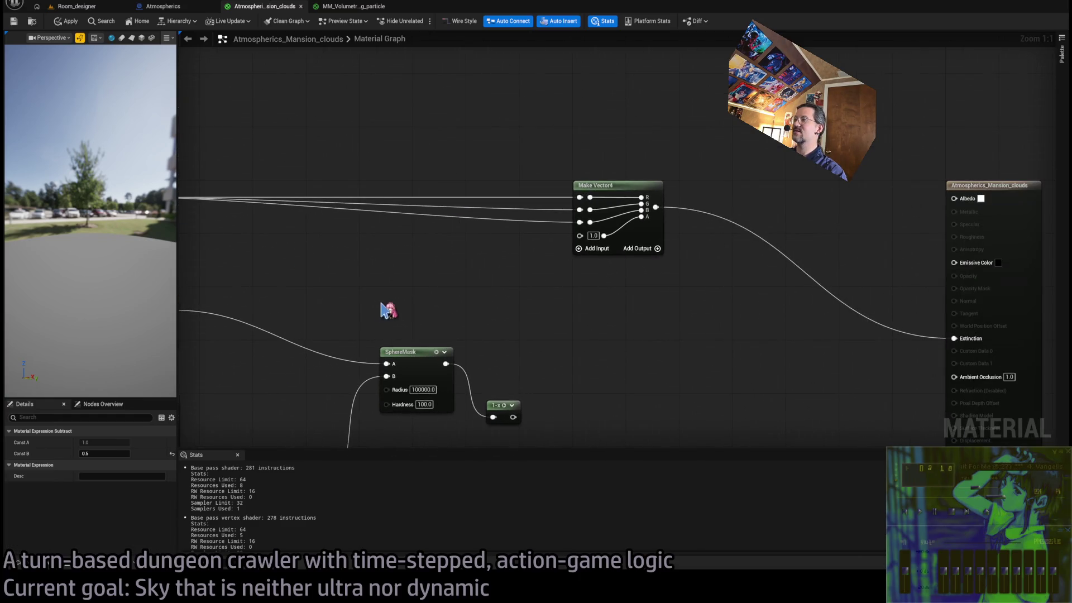
Tilt the Room_designer viewport up to the green cloud sky, then start Play-in-Editor.
click(79, 8)
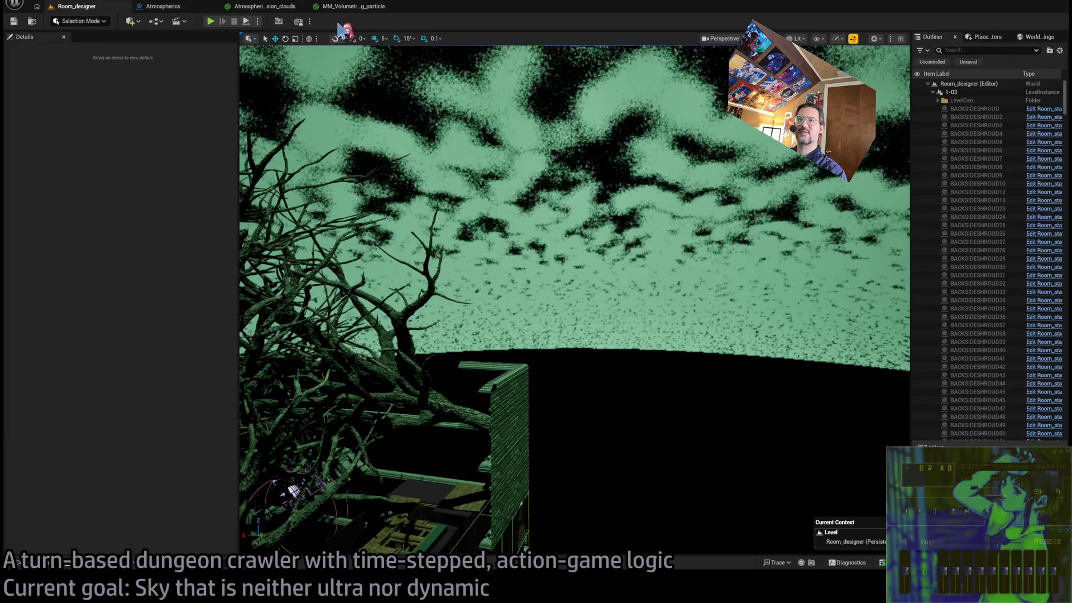
drag(313, 67, 313, 33)
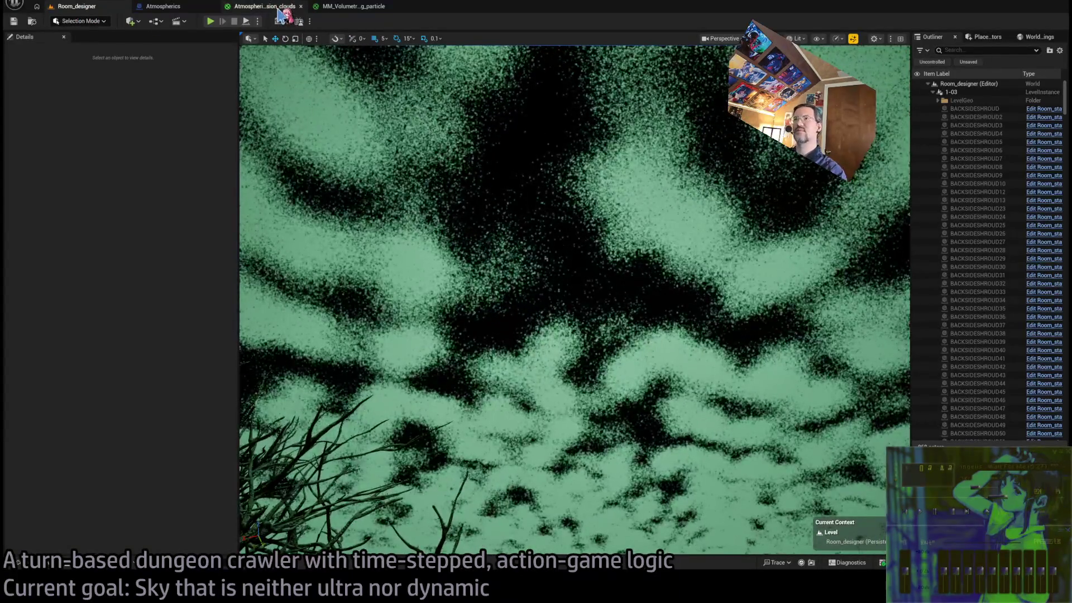
click(279, 8)
scroll(821, 261, down, 2)
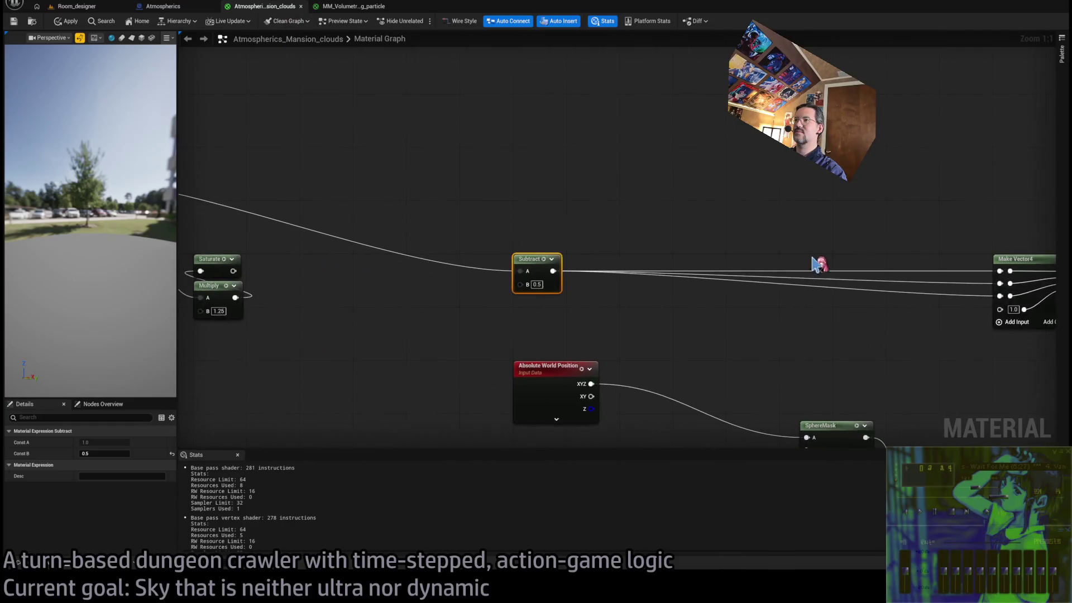
scroll(730, 292, up, 1)
scroll(213, 61, down, 1)
click(105, 12)
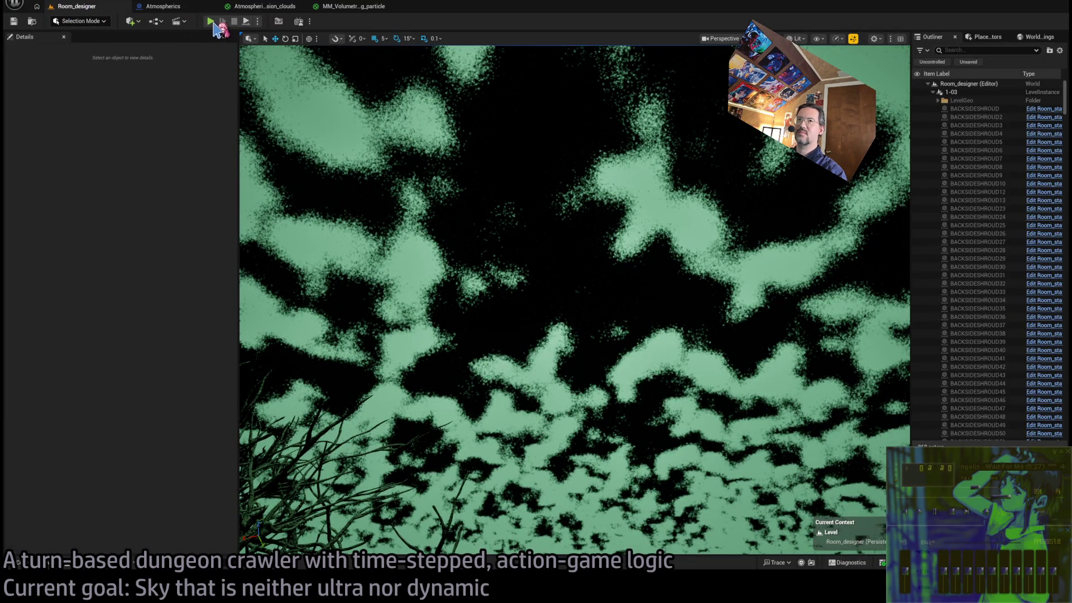
click(213, 23)
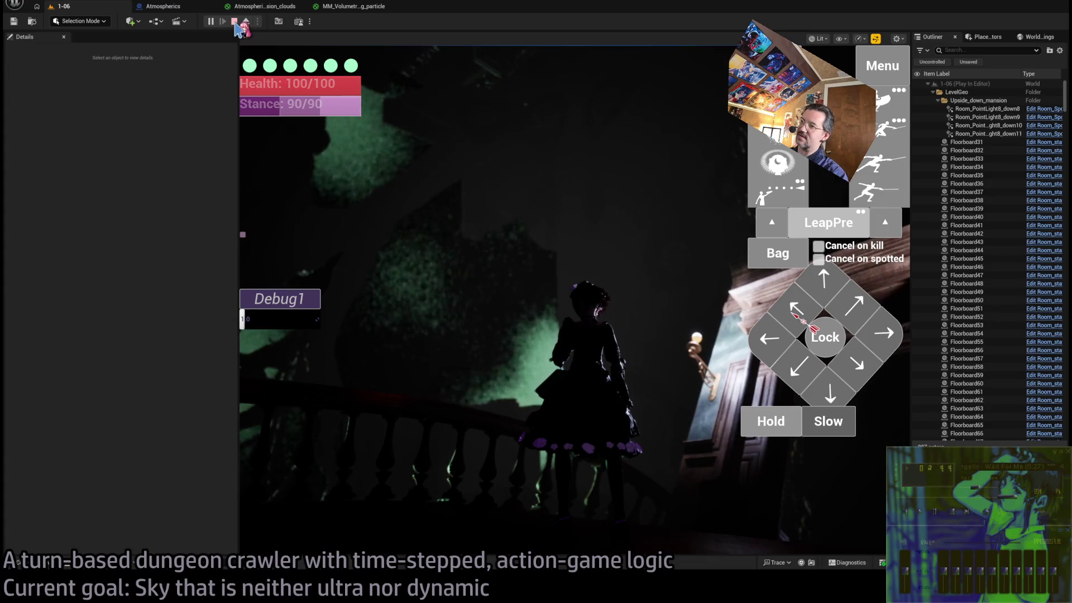
Change the Anti-Aliasing option in the in-game Menu, resume, then end the play session with Esc.
click(882, 65)
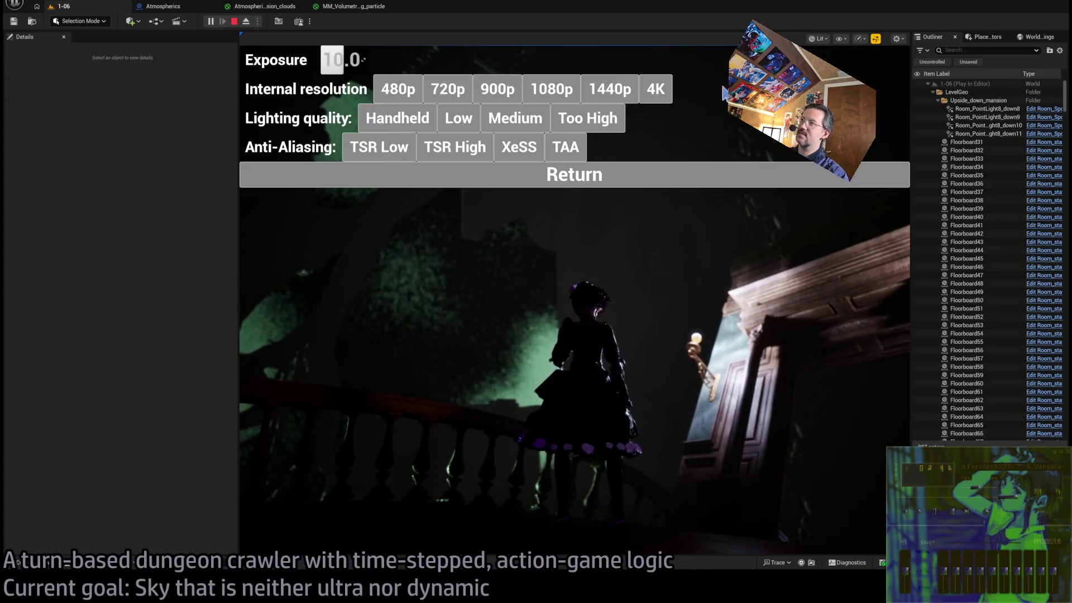
click(568, 148)
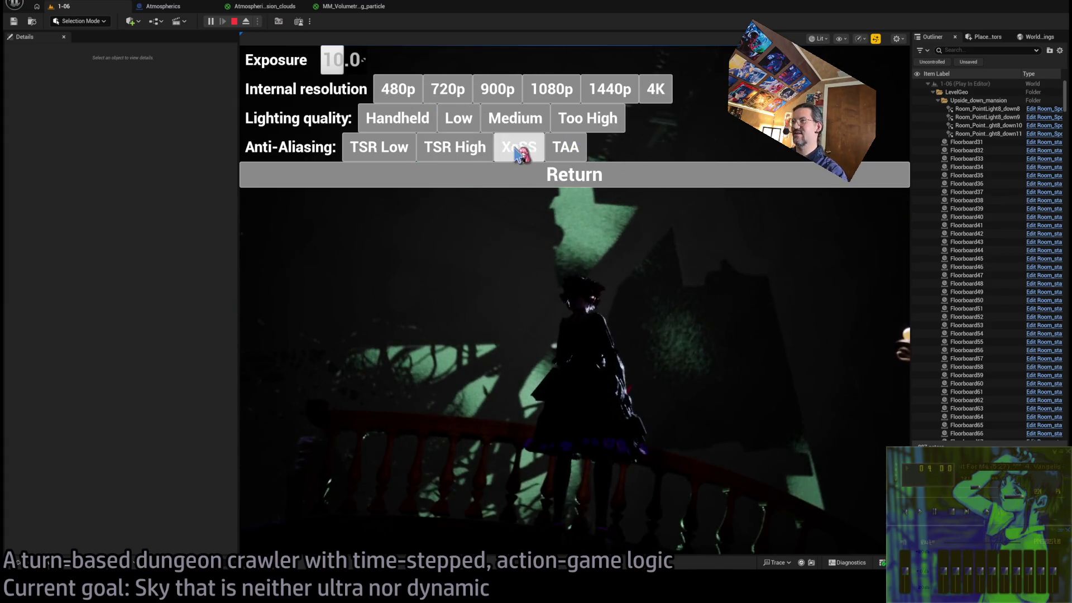
click(560, 174)
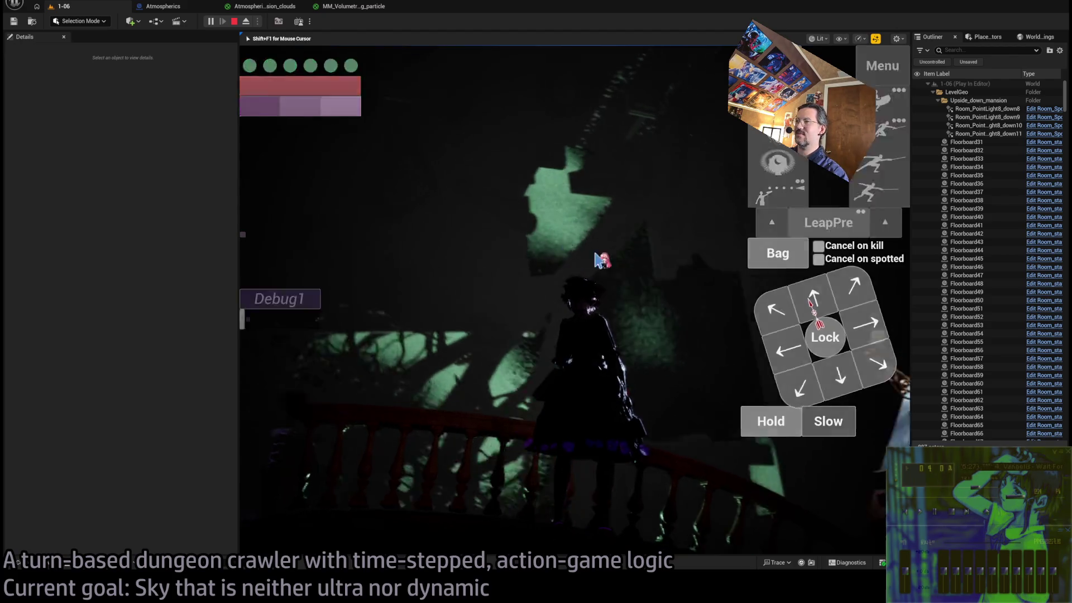
key(Escape)
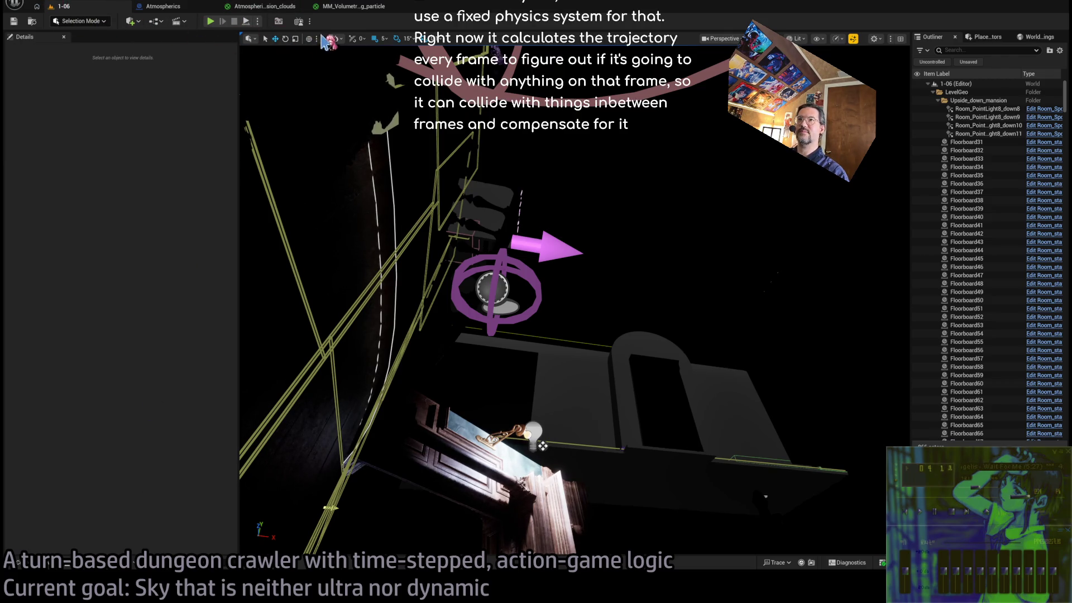
Select Spawn_marker6 and drag its gizmo to raise it higher in the level.
click(212, 23)
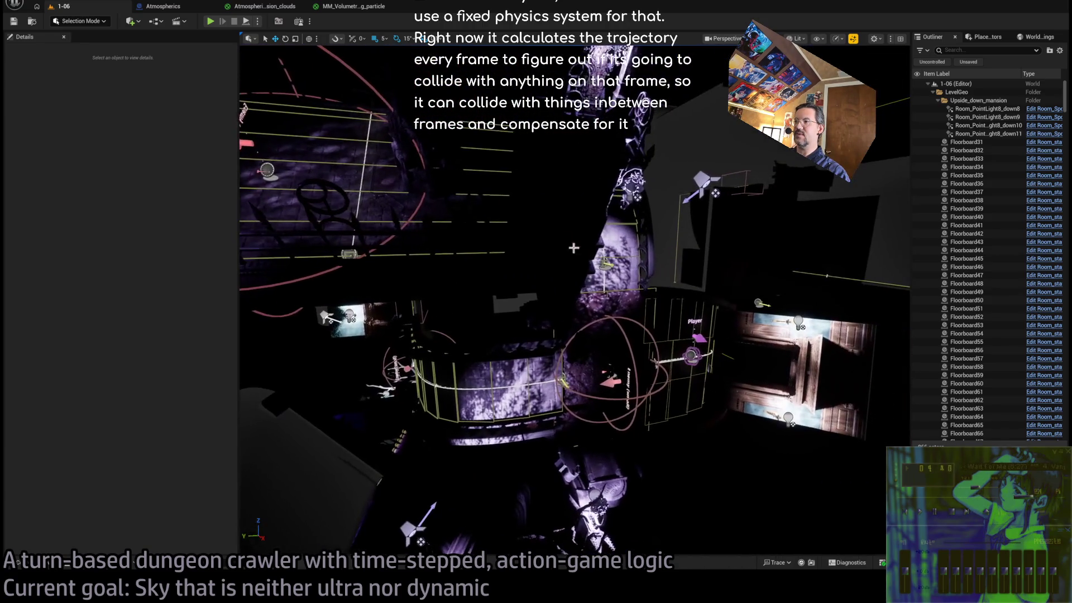
click(633, 396)
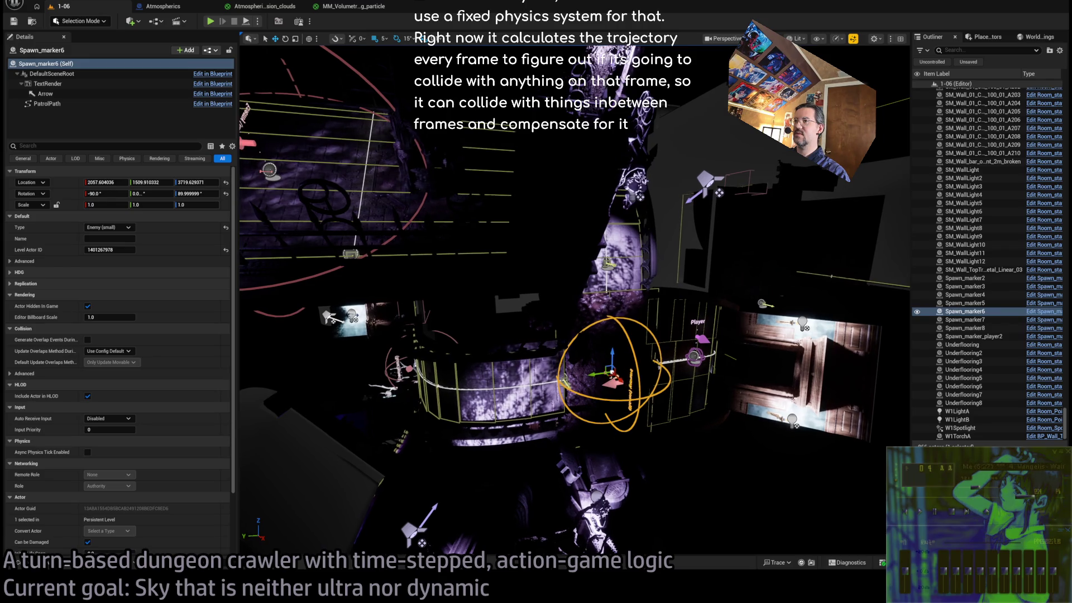
mouse_move(614, 385)
mouse_down()
mouse_move(383, 84)
mouse_move(346, 167)
mouse_up()
Playtest the level with the raised marker, stop the session, and switch to Chrome.
click(210, 21)
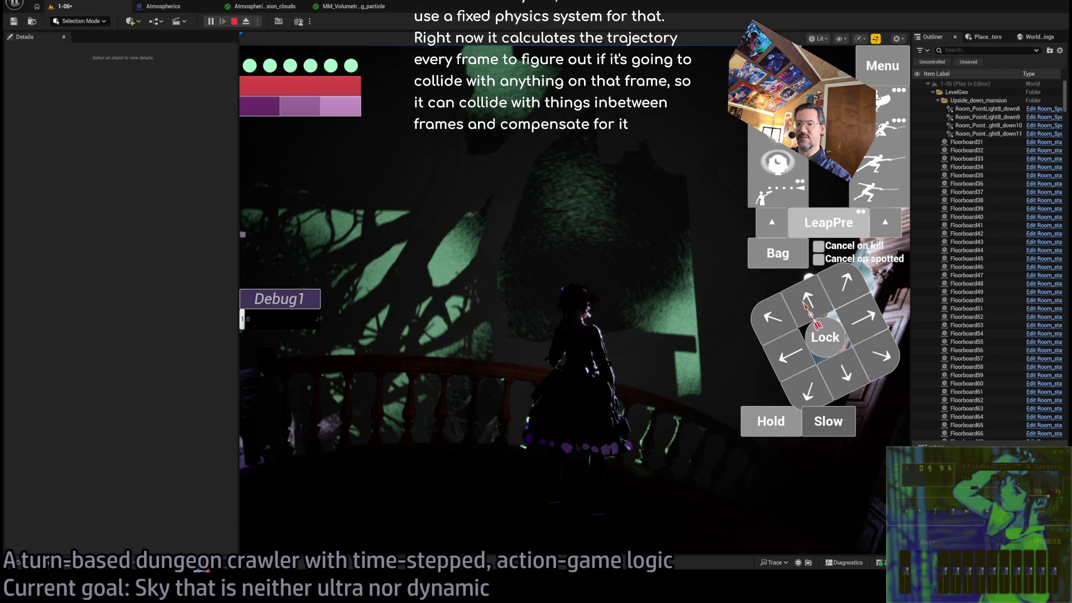
key(Escape)
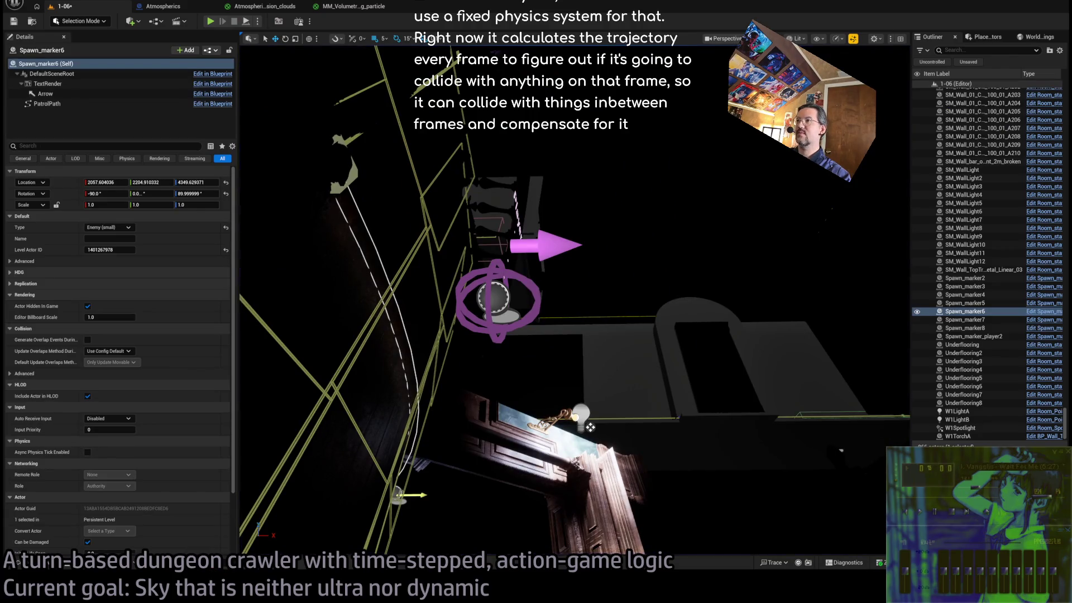
key(alt+Tab)
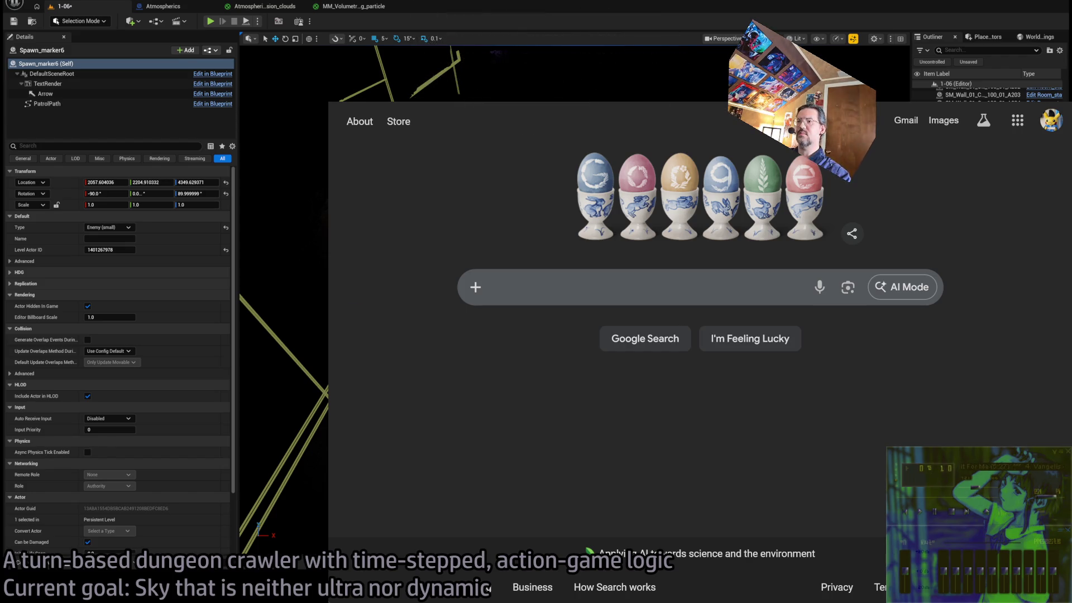
Search Google for 'volumetric clouds unreal engine' and open the Epic documentation result.
key(ctrl+l)
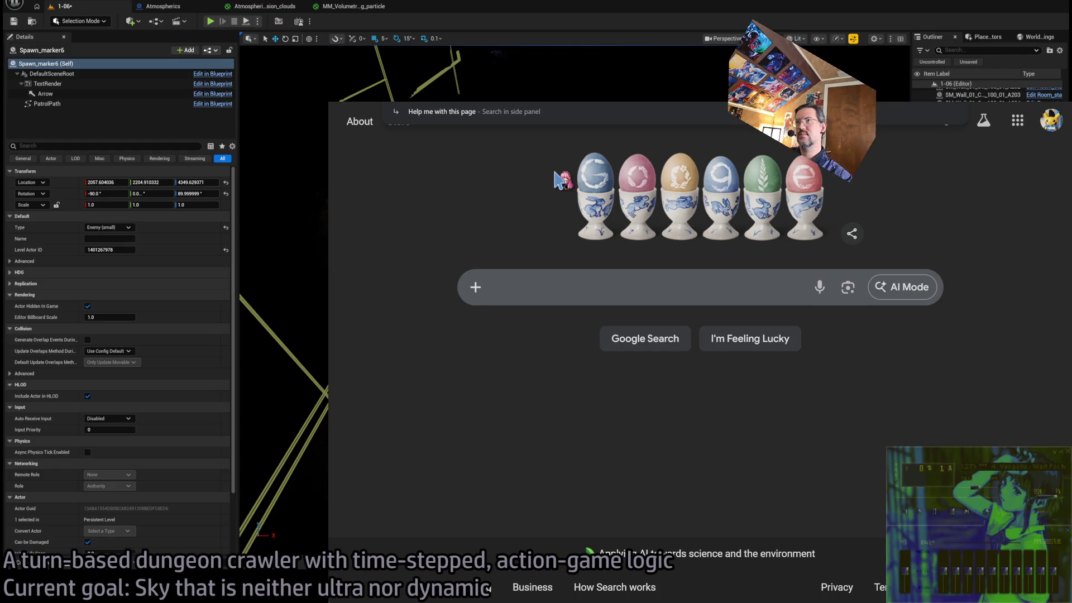
text(volumetric)
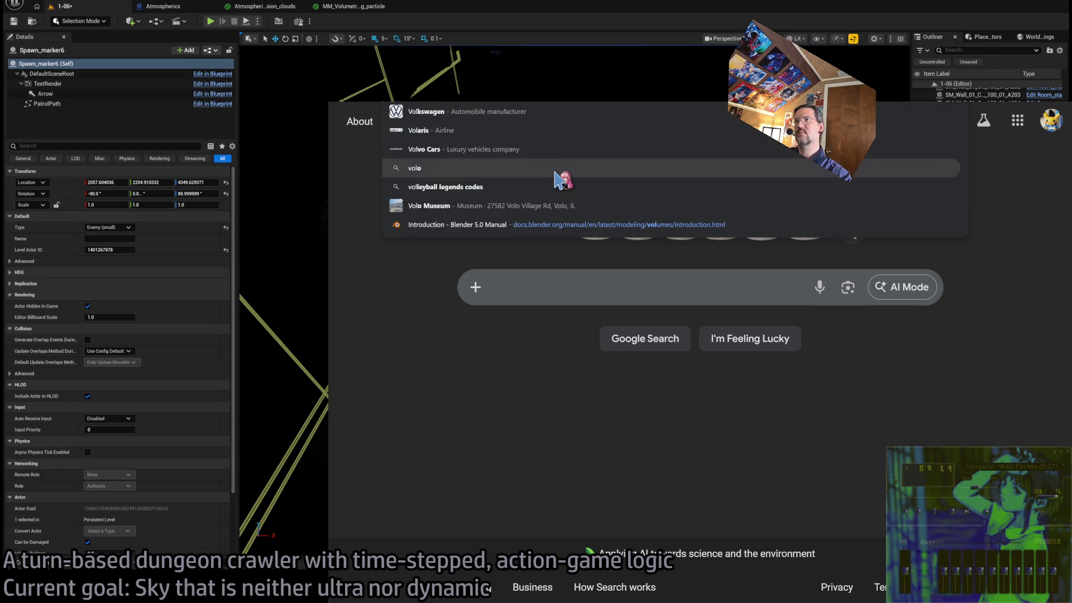
text( clouds)
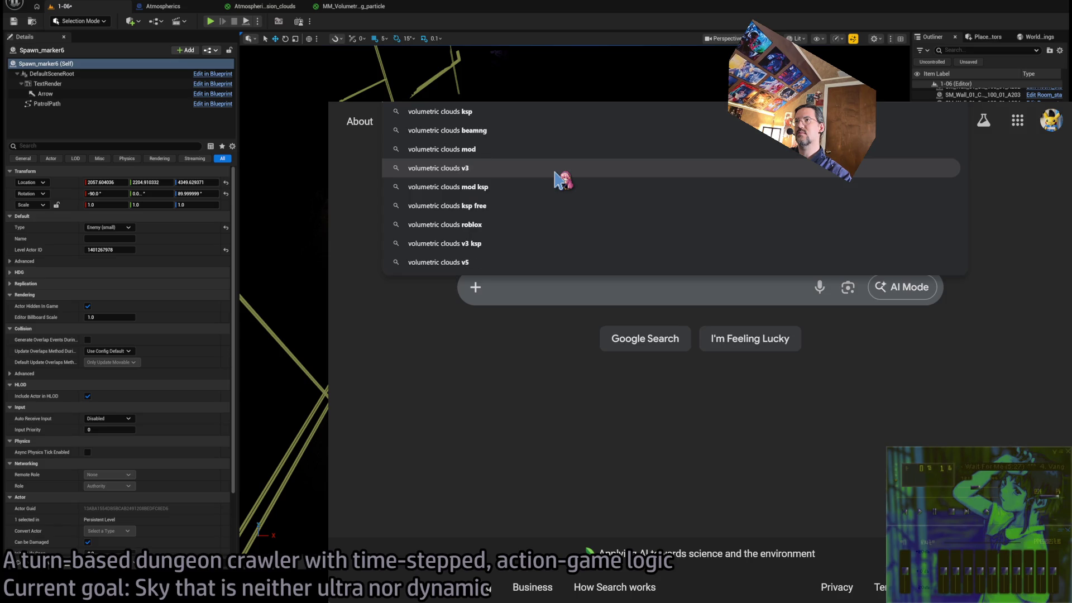
text( unreal engine)
key(Return)
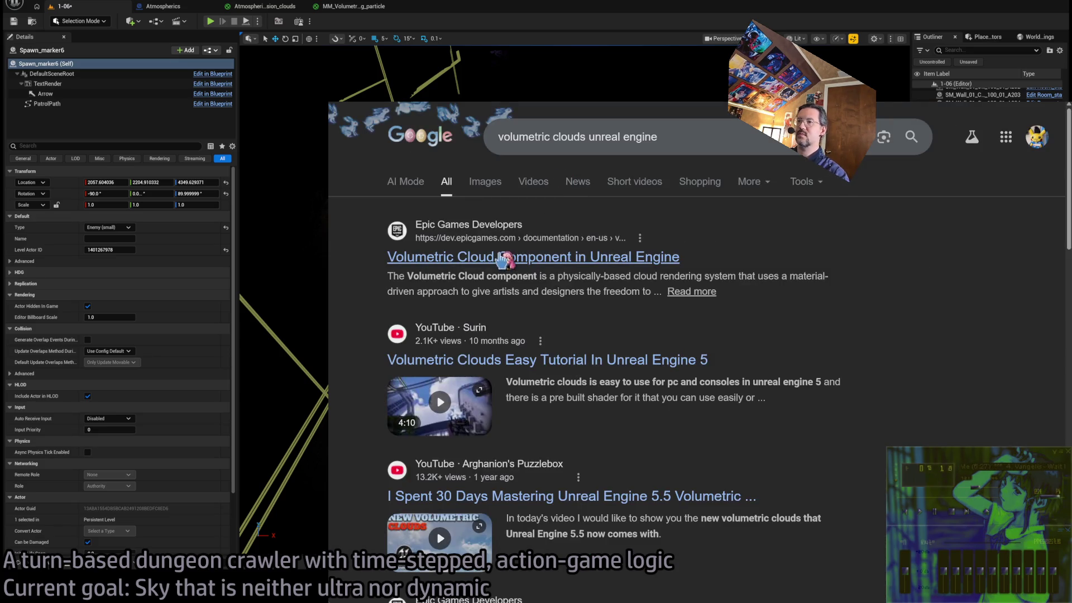
click(502, 263)
Read the Performance and Scalability section on Cloud Tracing properties, then return to the editor.
scroll(565, 377, down, 10)
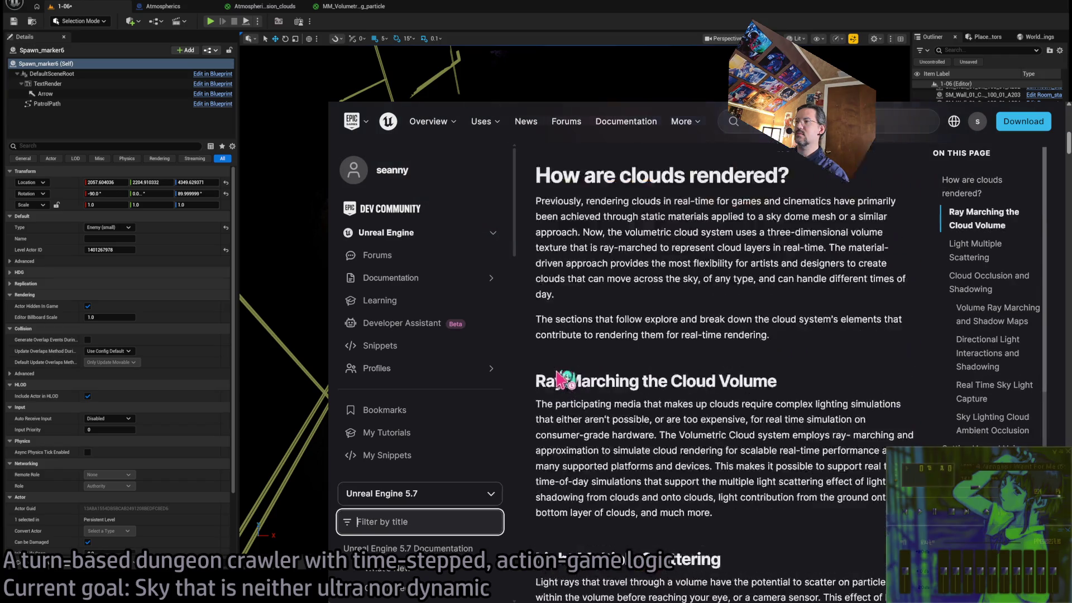
scroll(565, 377, down, 10)
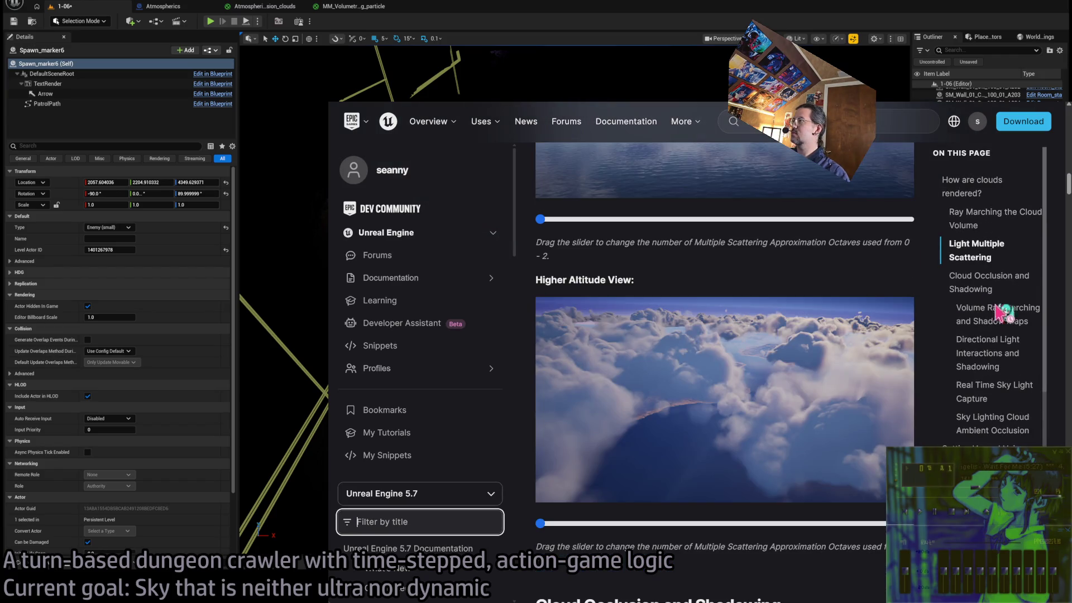
scroll(975, 371, down, 8)
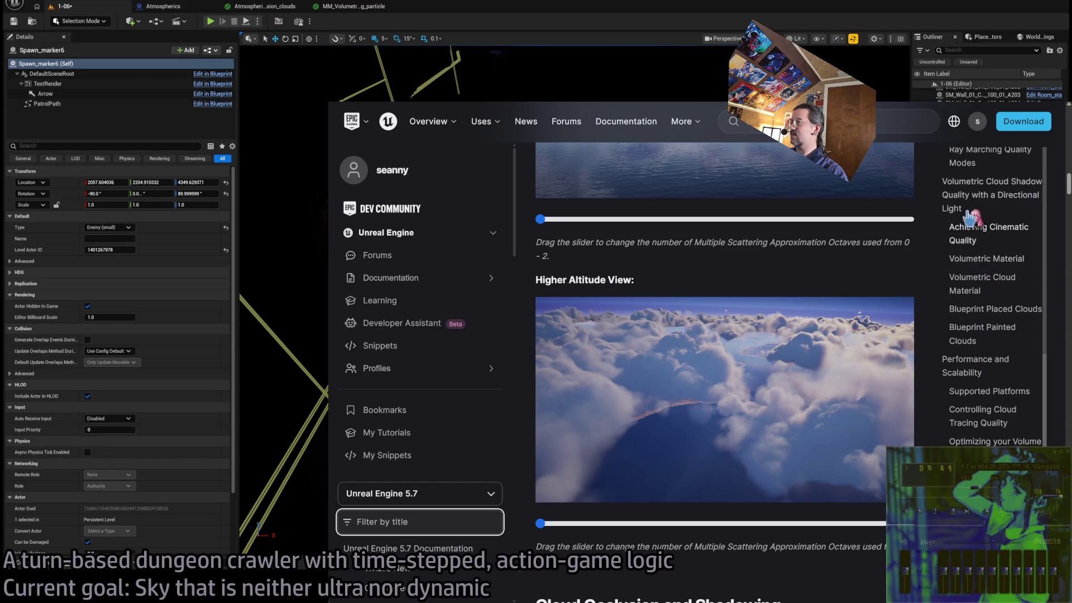
click(974, 371)
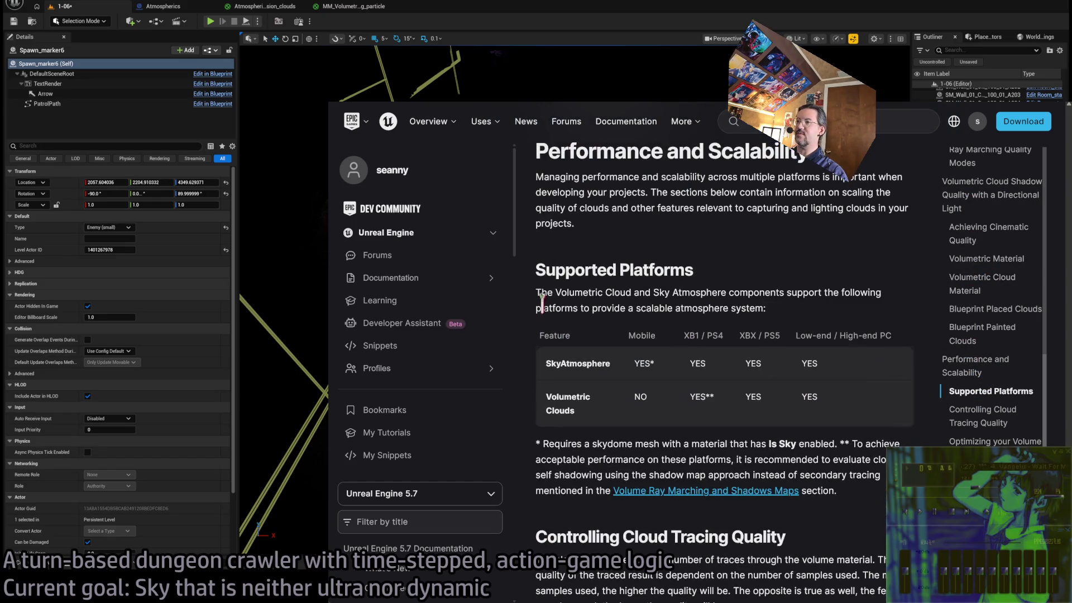
scroll(782, 316, down, 7)
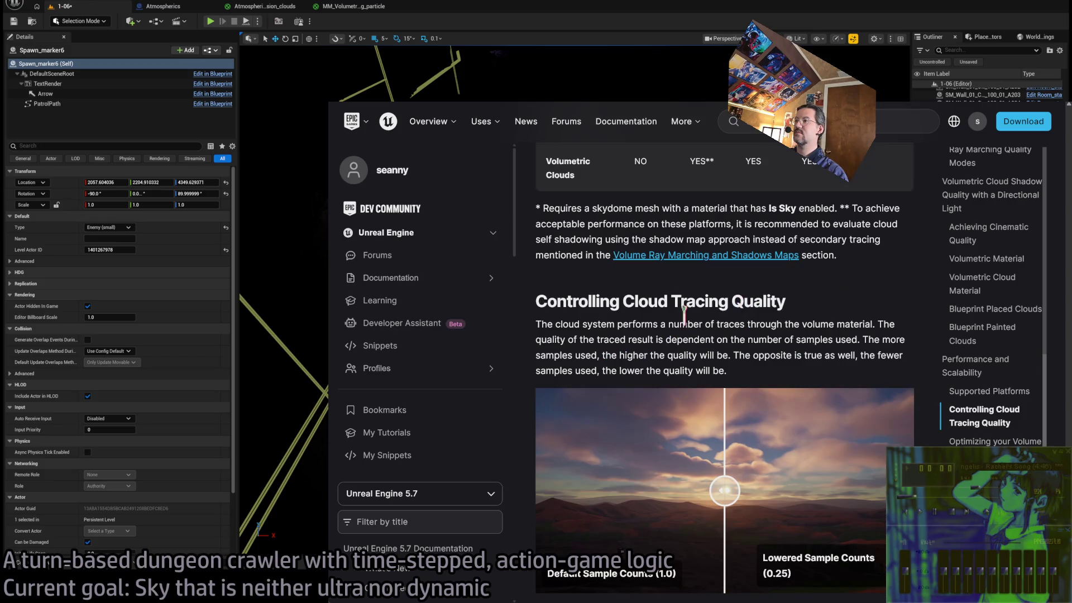
mouse_move(754, 346)
mouse_down()
mouse_move(913, 335)
mouse_move(874, 335)
mouse_move(893, 334)
mouse_up()
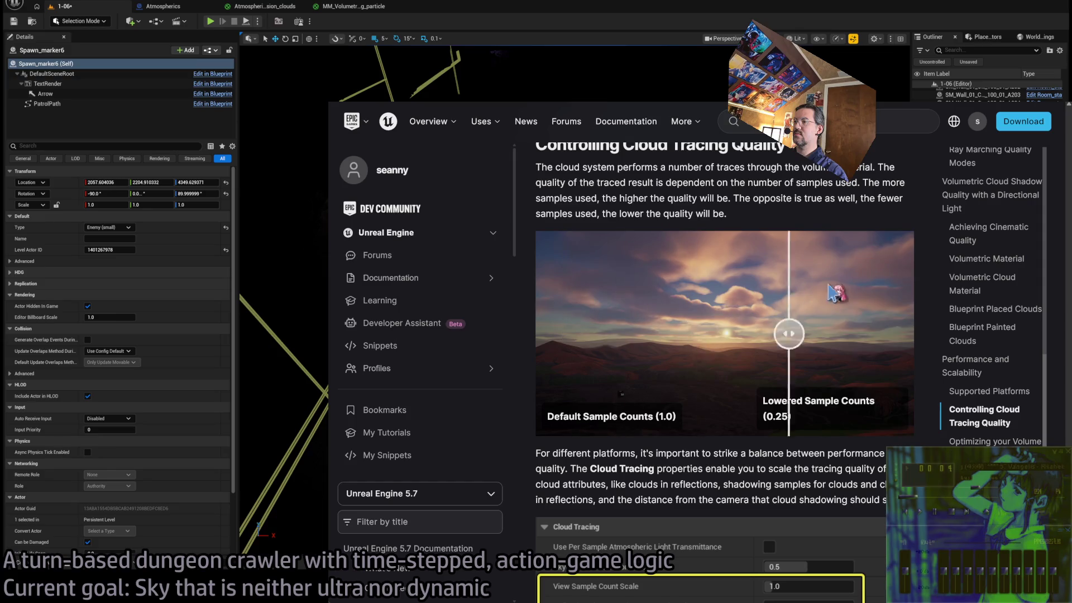
scroll(696, 137, down, 4)
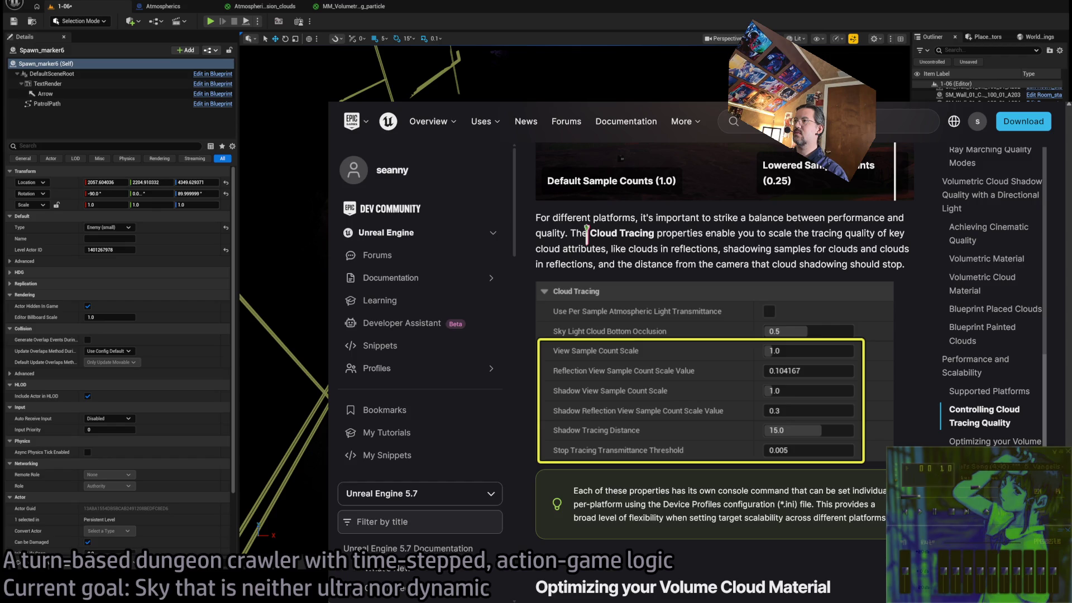
mouse_move(571, 233)
mouse_down()
mouse_move(827, 232)
mouse_move(904, 265)
mouse_up()
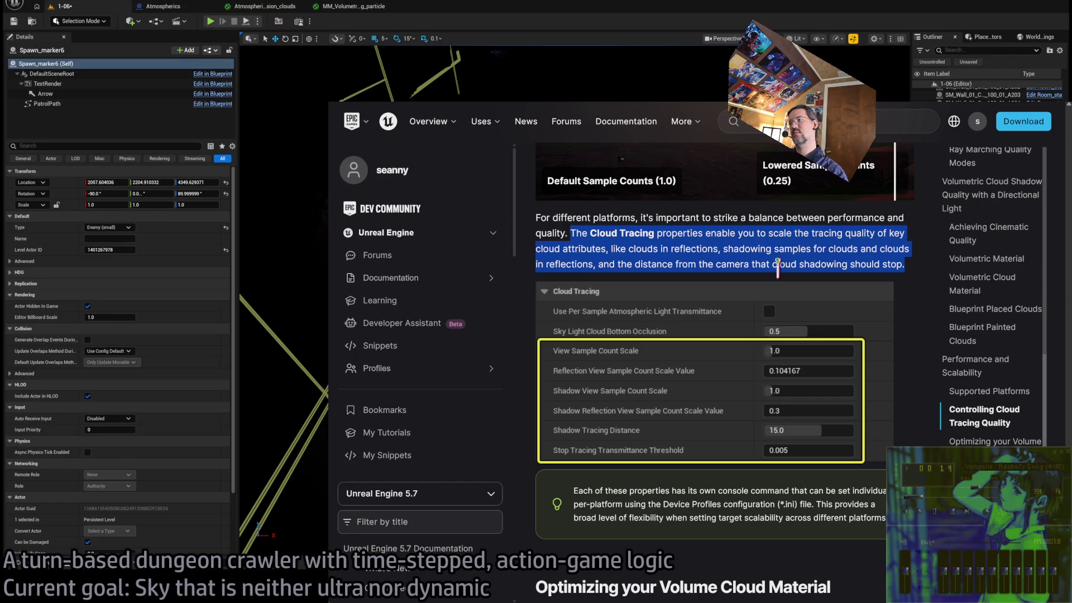
key(alt+Tab)
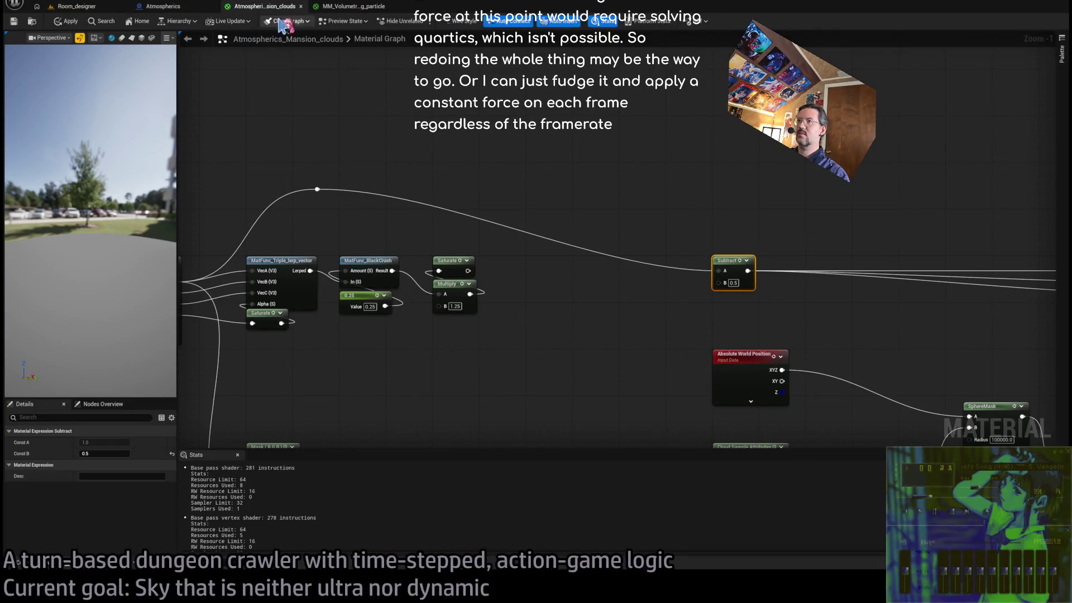
Check the fog material and Atmospherics Blueprint tabs, close the Blueprint, and switch to Room_designer.
click(343, 8)
click(167, 7)
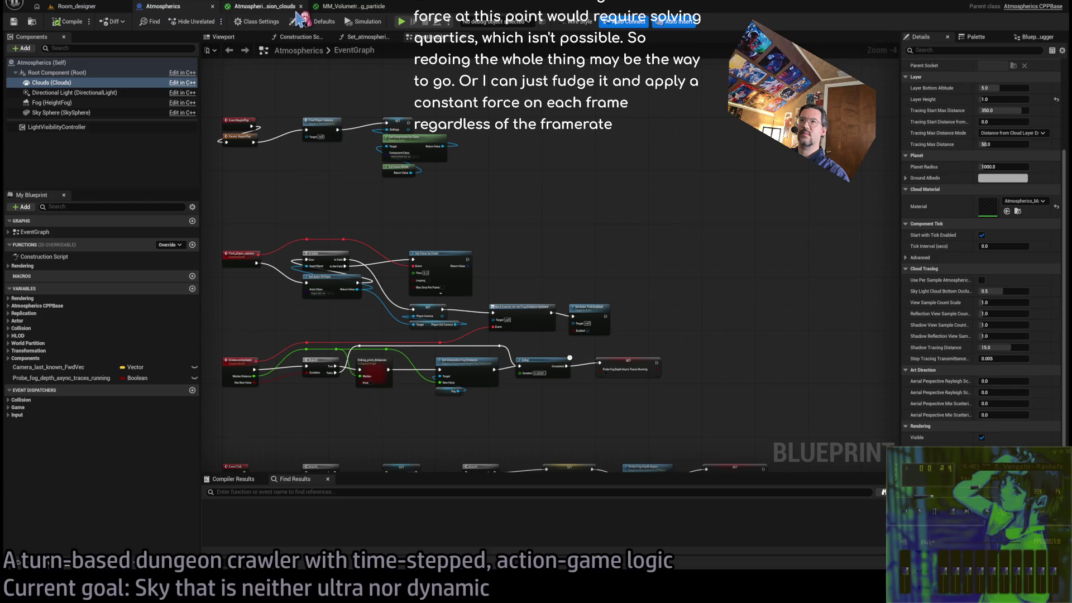
click(278, 9)
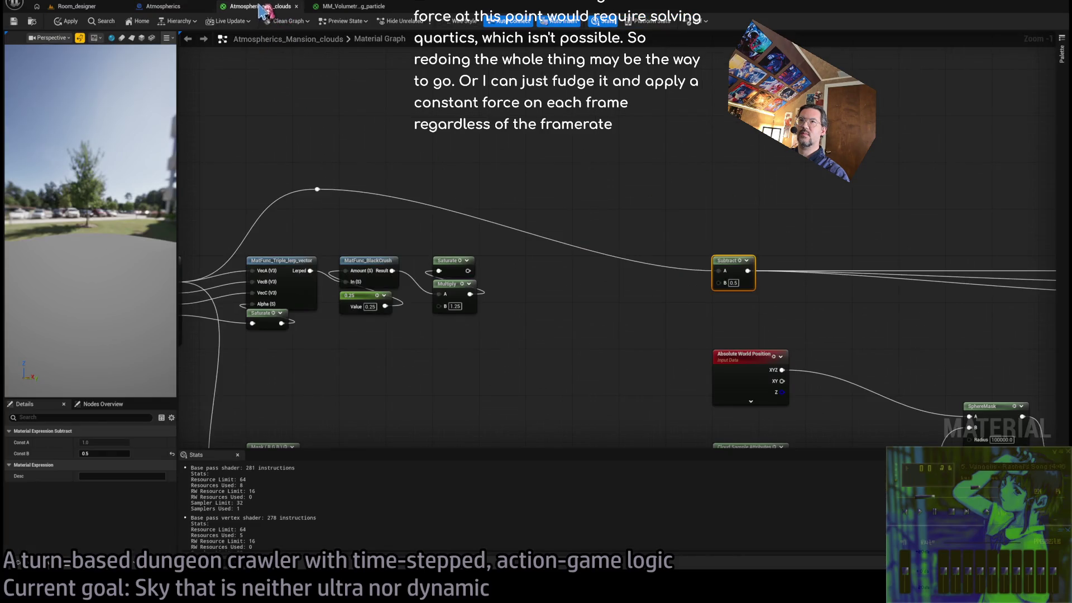
click(180, 8)
middle_click(184, 8)
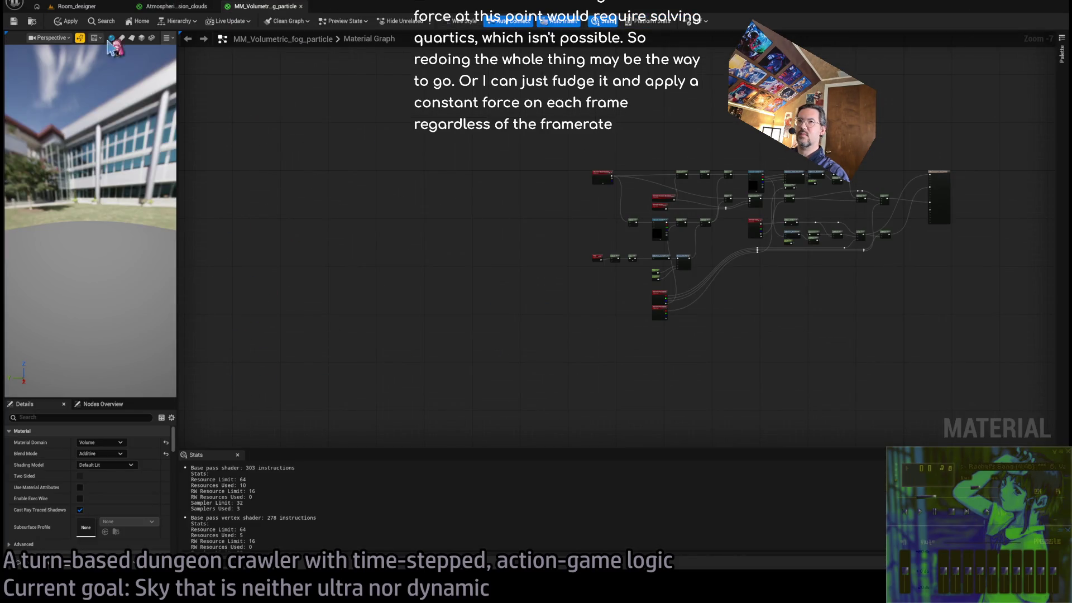
click(84, 8)
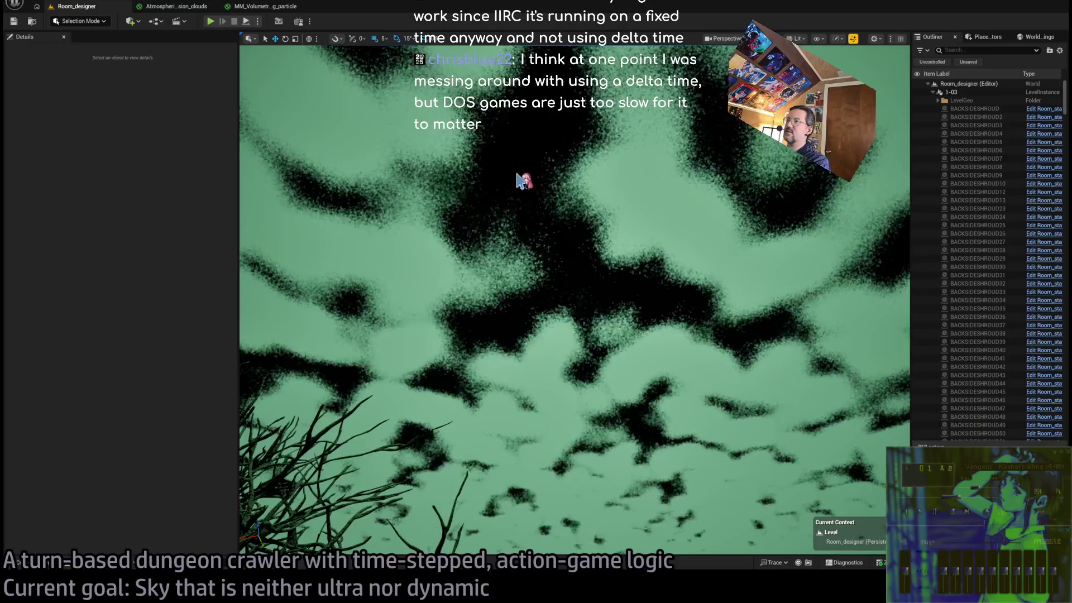
Tilt the viewport down to the green clouds at the horizon and open the Output Log console.
drag(521, 184, 522, 240)
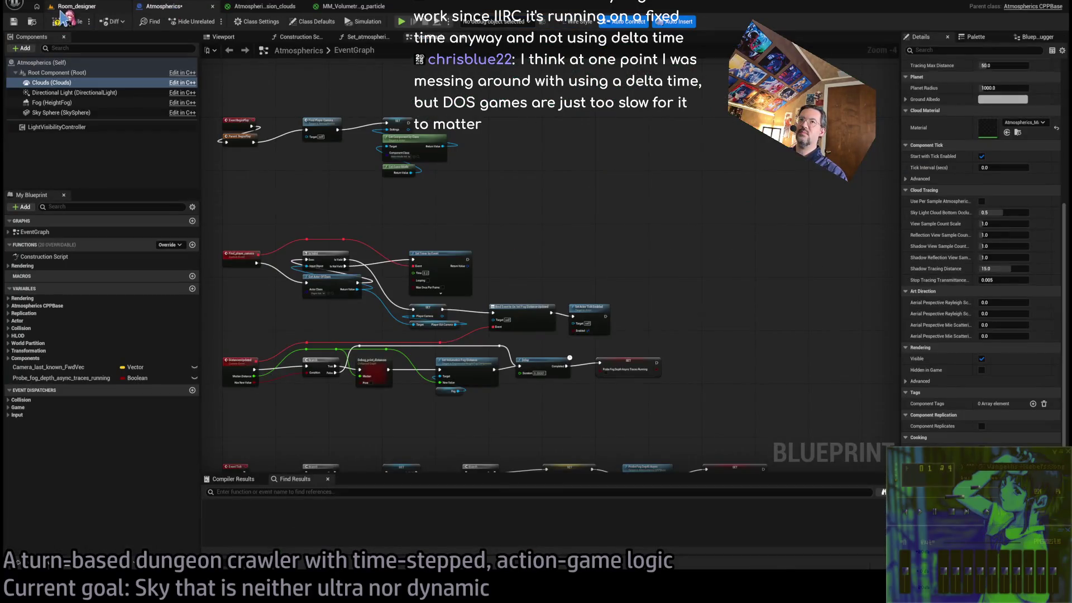
click(77, 6)
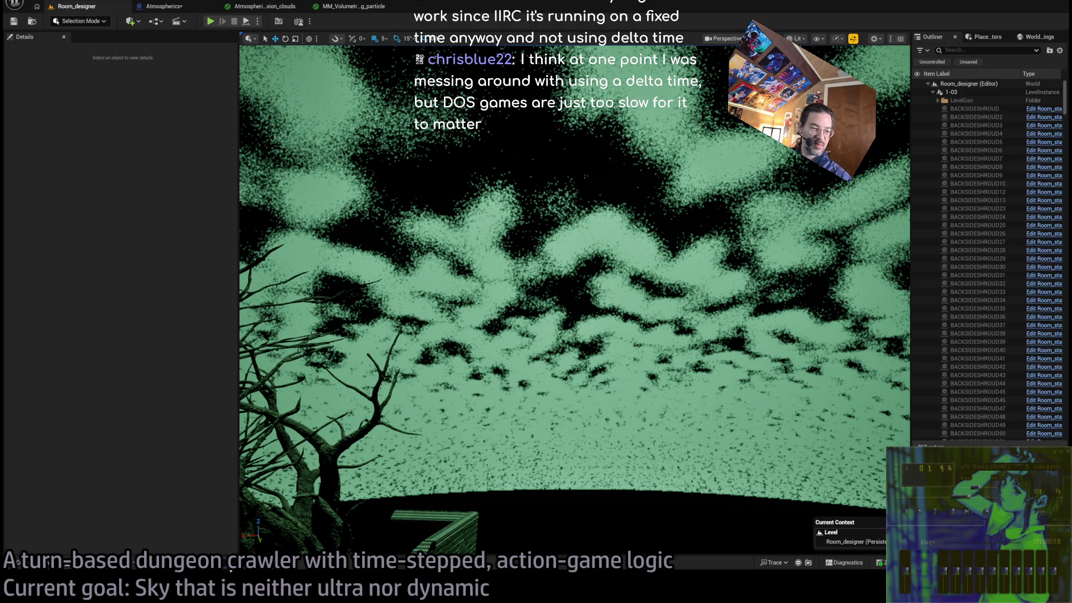
key(grave)
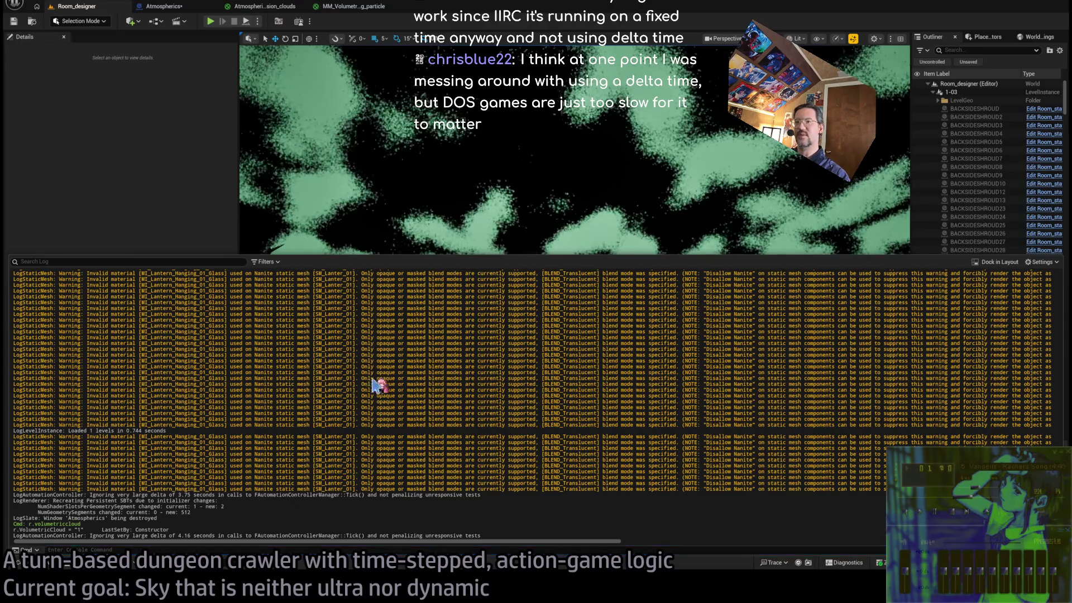
Clear the Output Log and query r.VolumetricCloud (1) and r.VolumetricCloud.DisableCompute (0) with its help.
key(ctrl+l)
text(r.volumetriccloud)
key(Return)
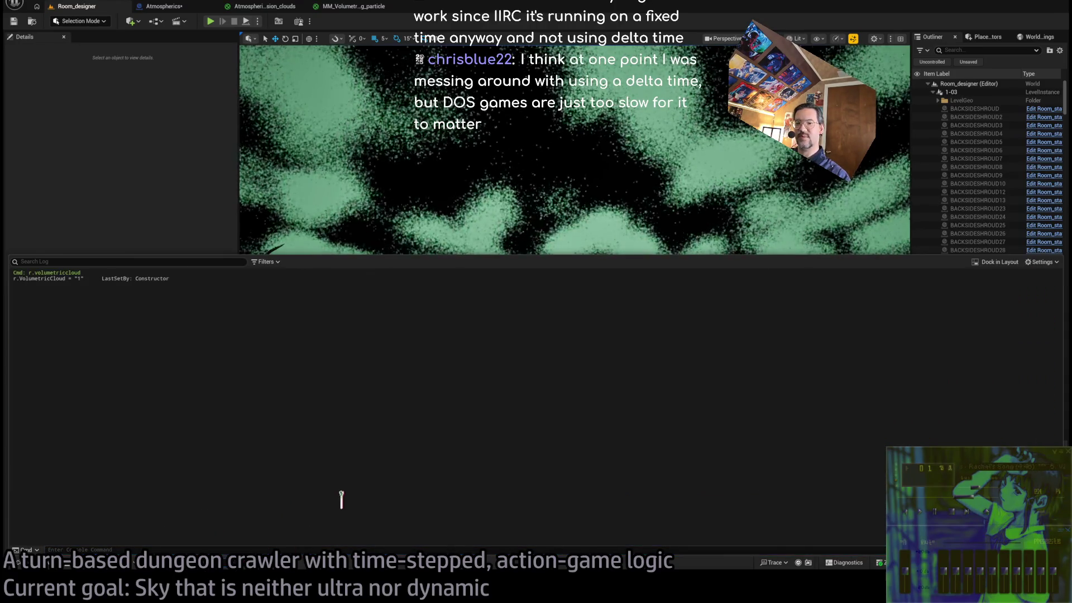
key(grave)
key(grave)
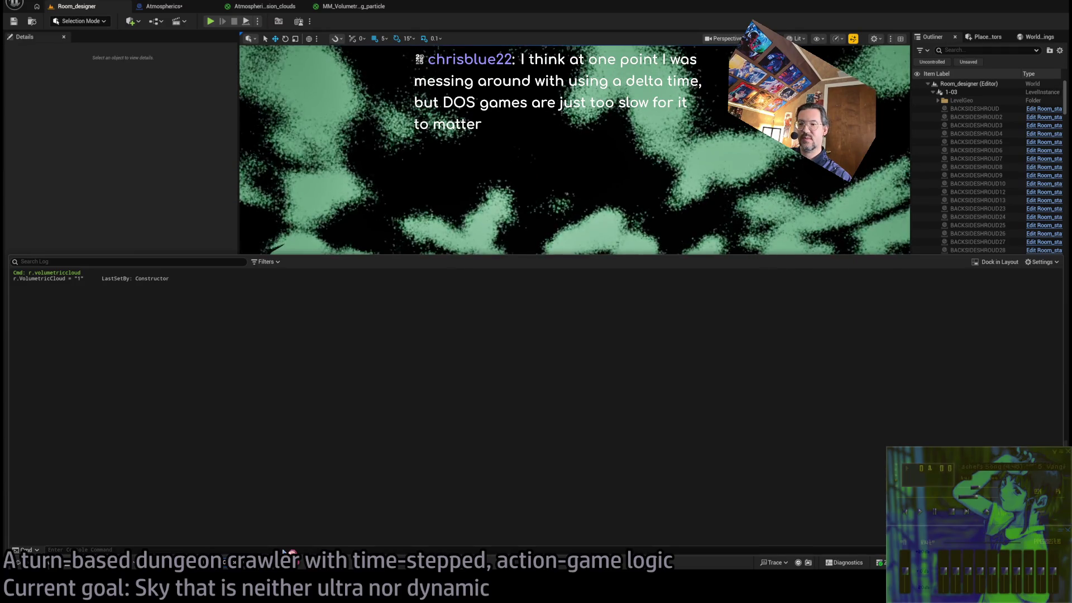
text(r.VolumetricCloud.DisableCompute ?)
key(Return)
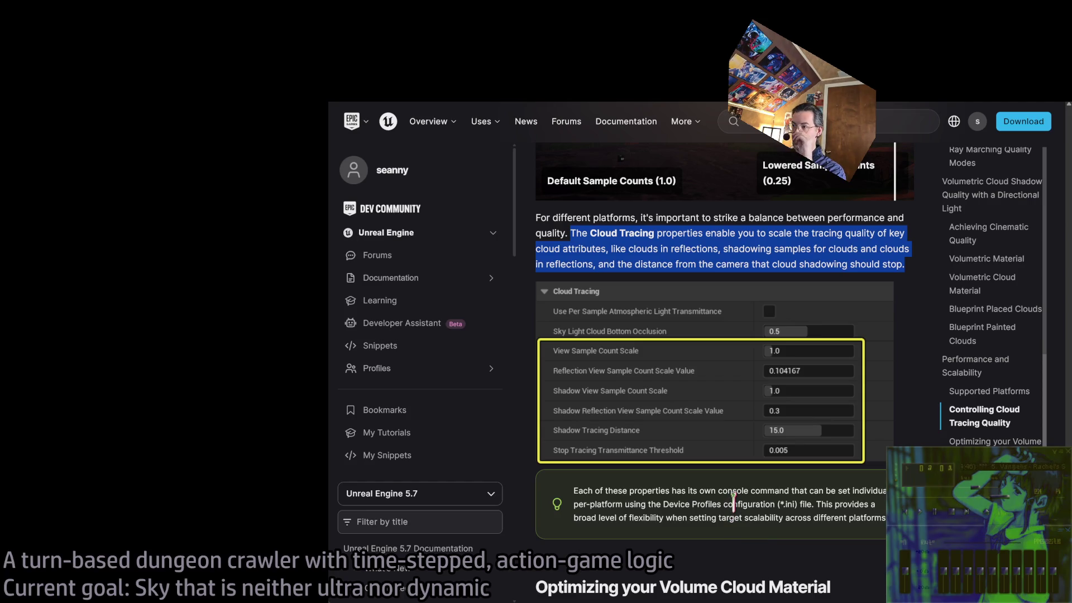
Scroll the Volumetric Cloud docs past optimization and budgeting to Controlling Cloud Tracing Quality.
scroll(712, 483, down, 9)
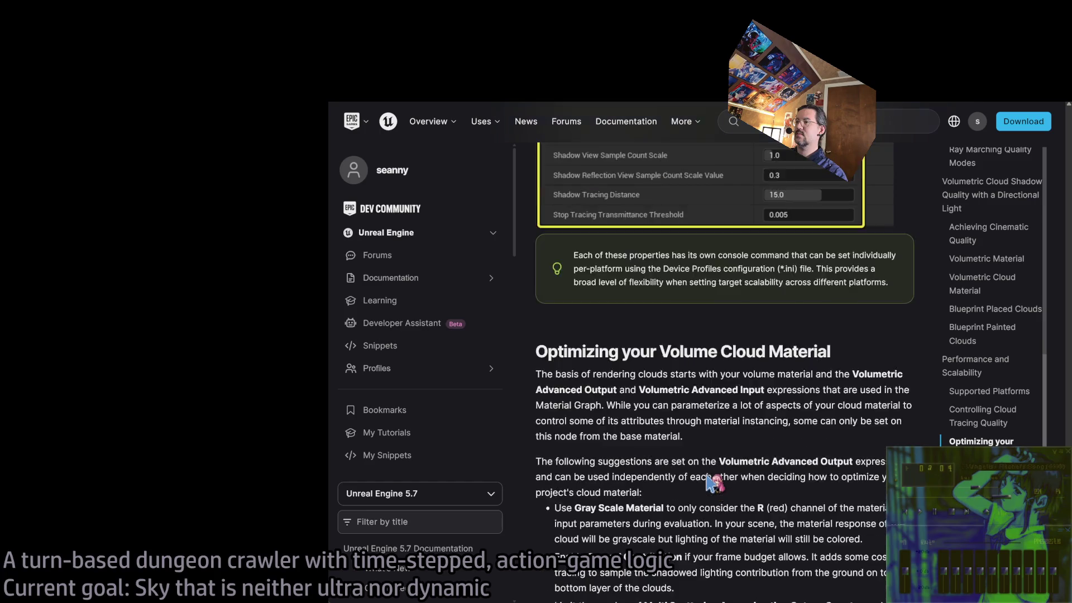
scroll(712, 483, down, 4)
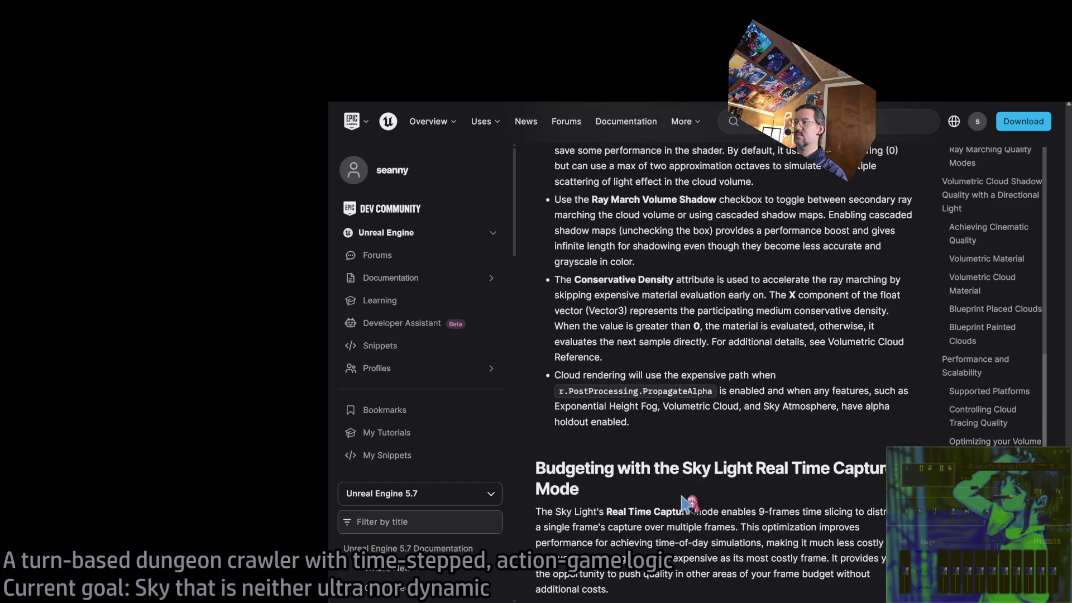
scroll(688, 429, down, 5)
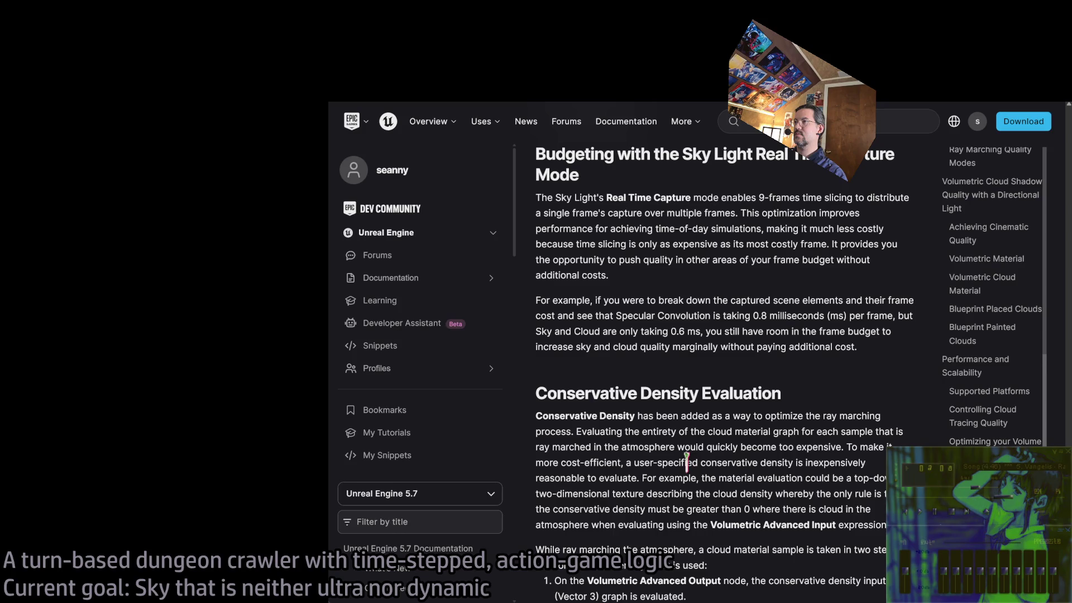
scroll(660, 465, down, 4)
scroll(660, 464, down, 5)
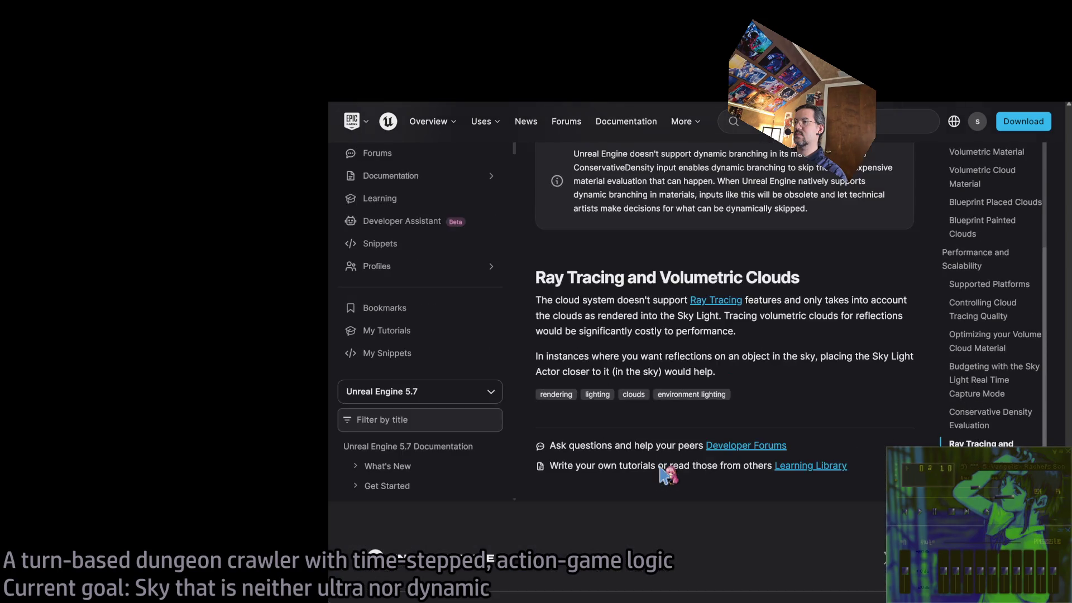
scroll(660, 464, up, 20)
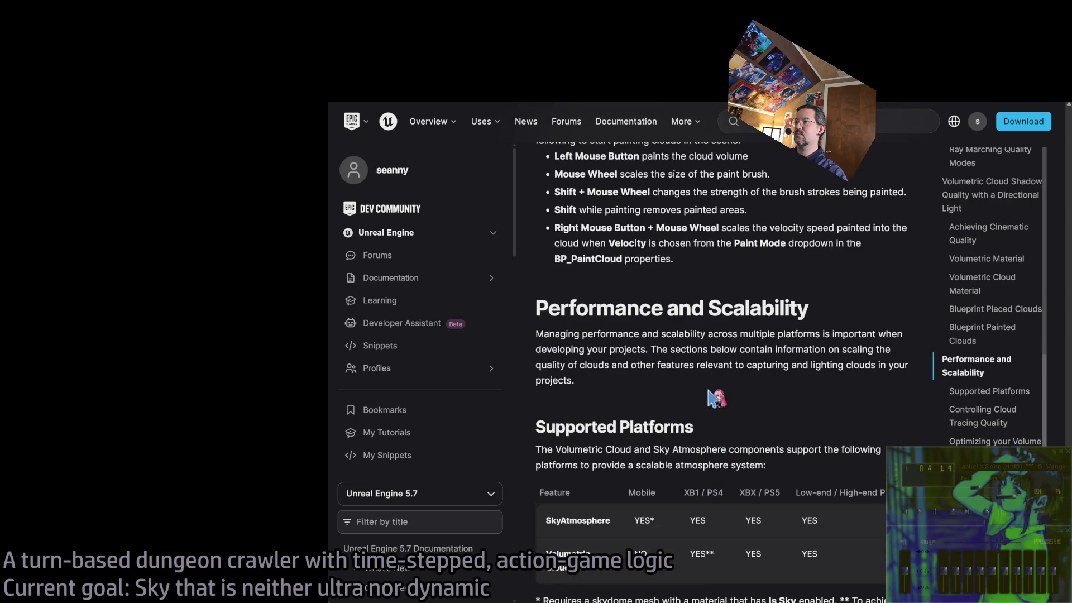
scroll(757, 409, down, 3)
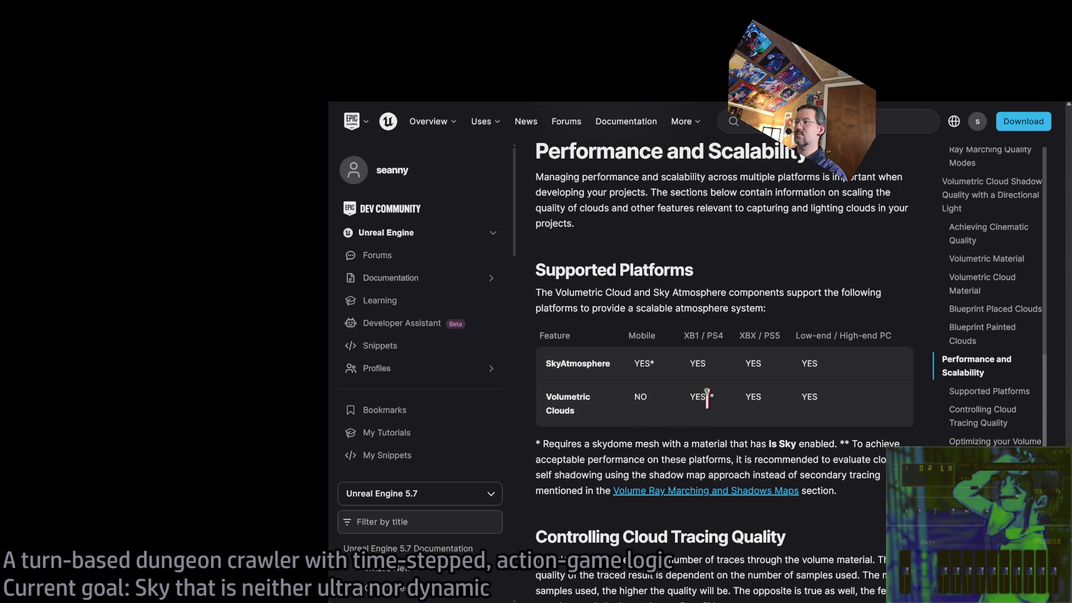
scroll(694, 397, down, 6)
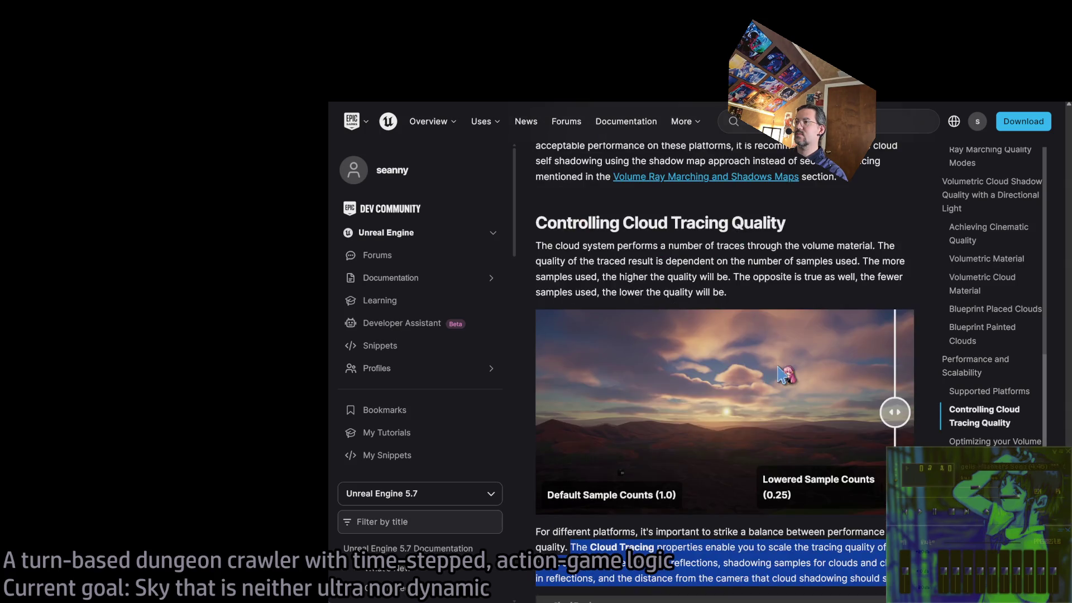
scroll(844, 384, down, 6)
scroll(946, 254, up, 1)
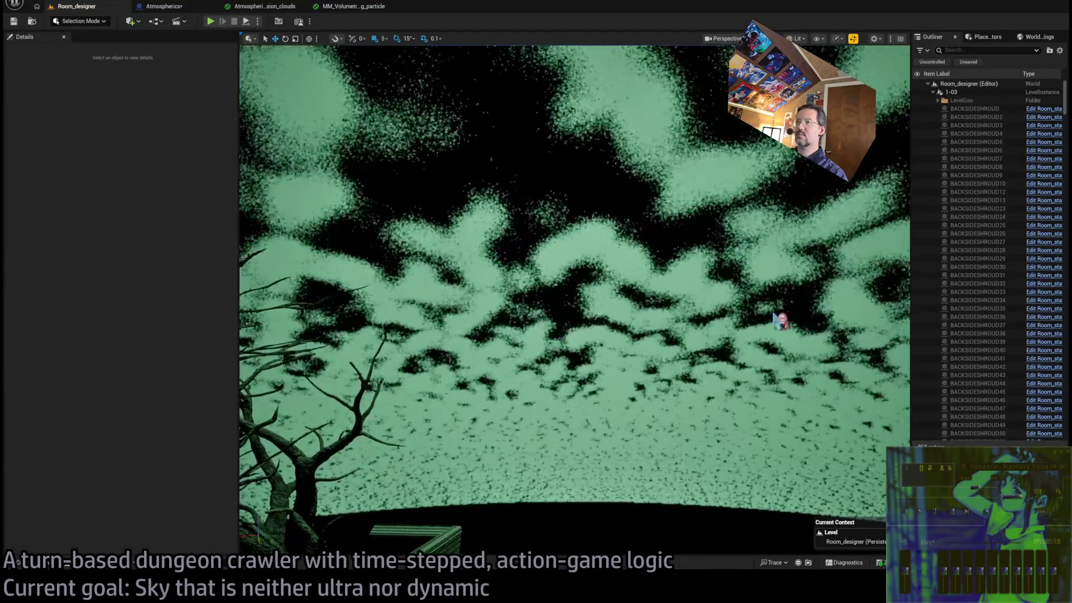
drag(835, 370, 710, 376)
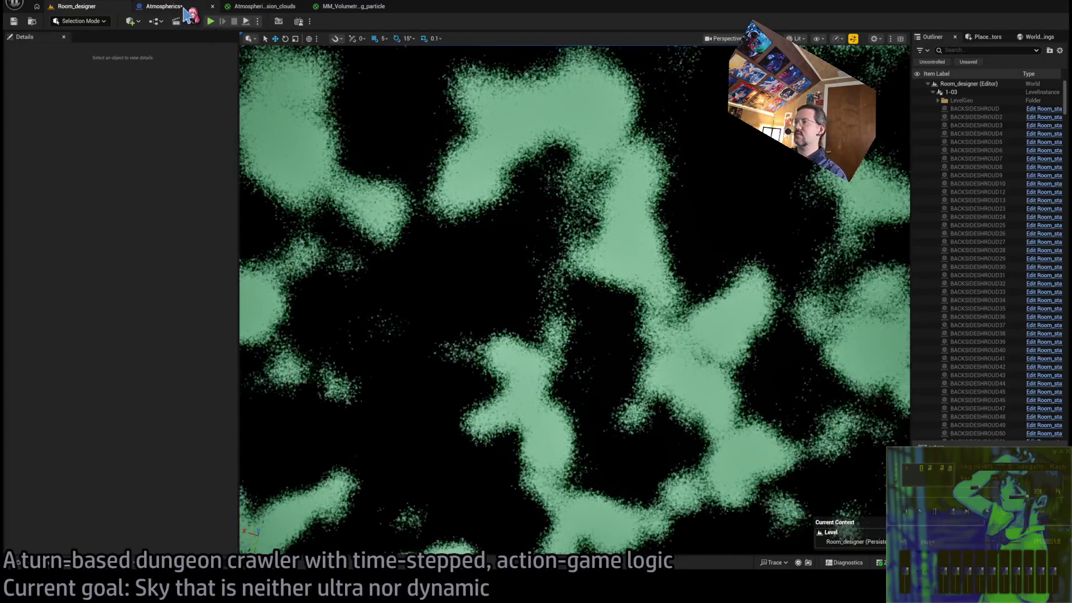
click(185, 9)
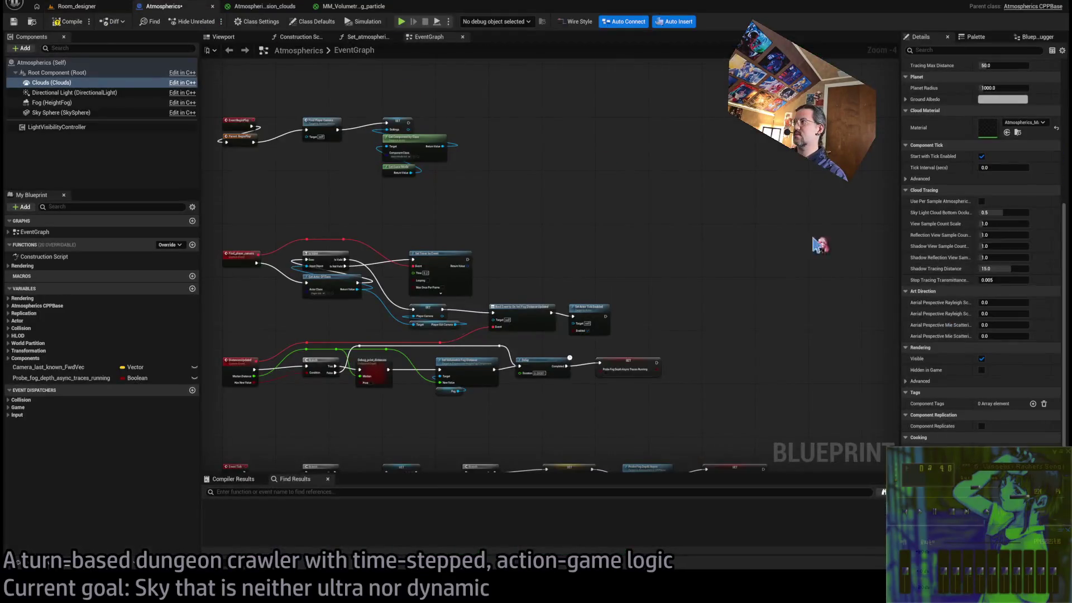
click(109, 9)
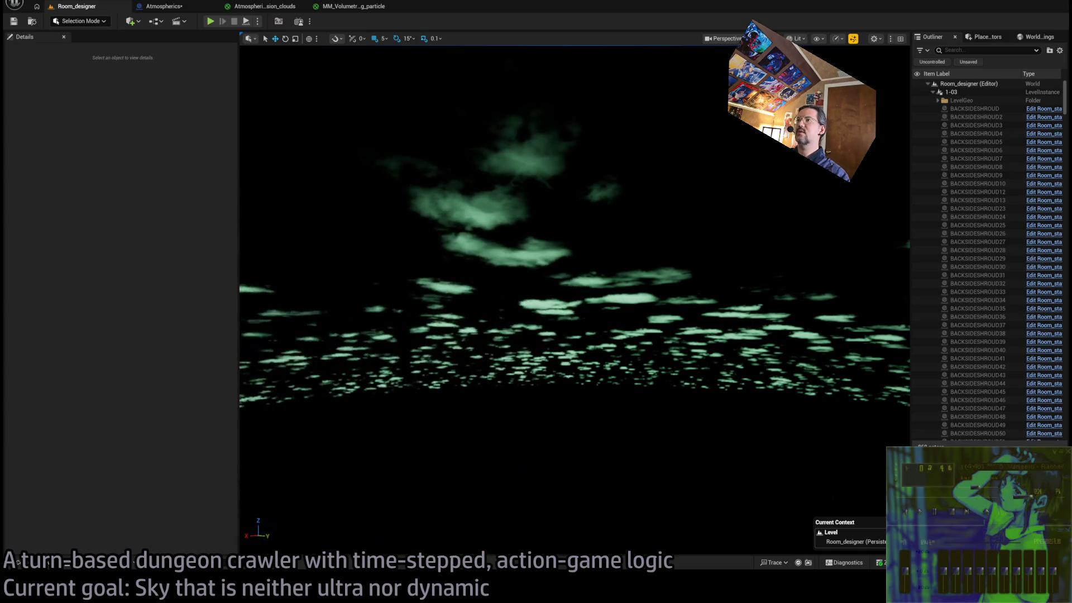
Orbit the viewport from ground level to inspect the green clouds above the wall and trees.
mouse_move(578, 241)
mouse_down()
mouse_move(577, 266)
mouse_move(578, 241)
mouse_up()
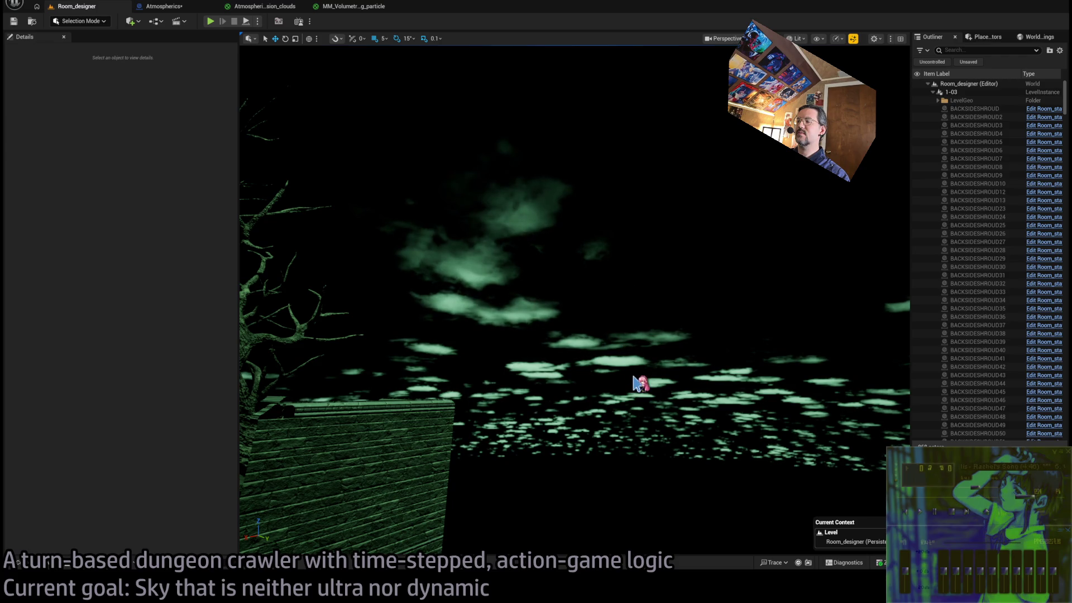
drag(648, 389, 508, 391)
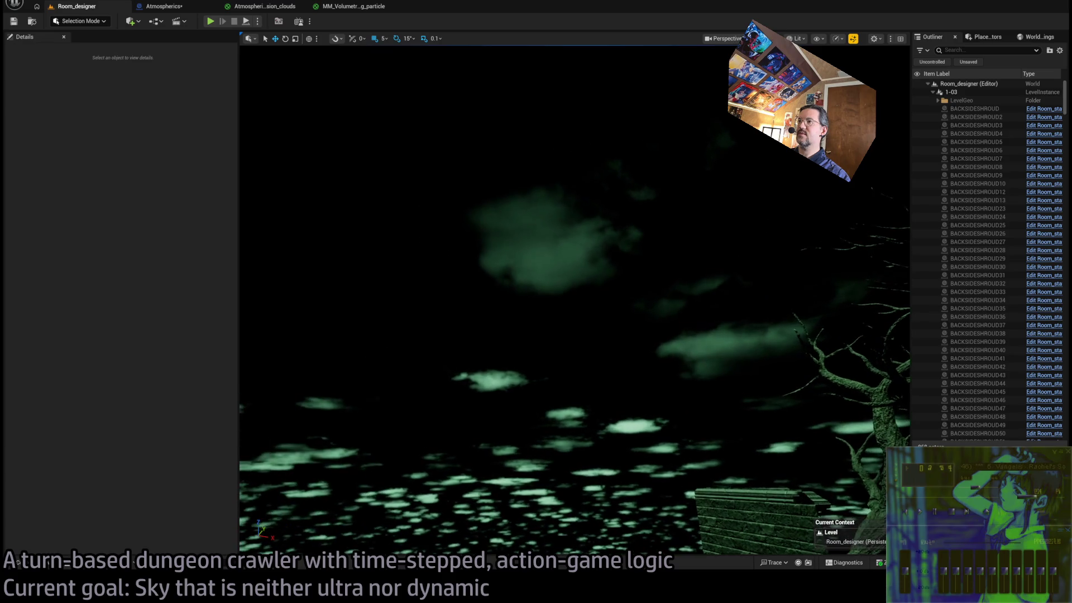
mouse_move(636, 389)
mouse_down()
mouse_move(692, 391)
mouse_move(640, 393)
mouse_up()
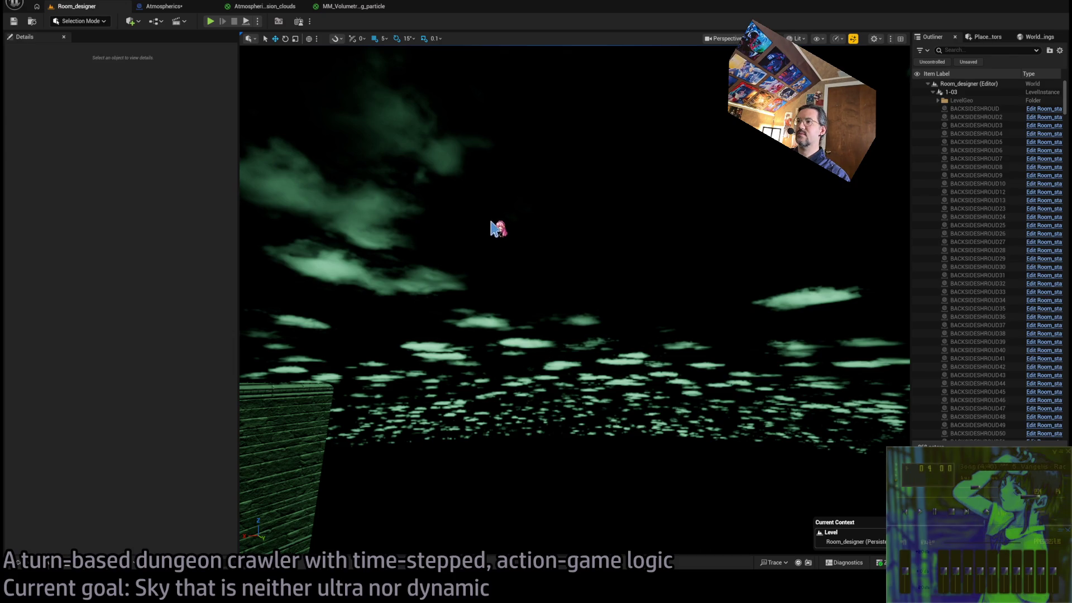
mouse_move(555, 338)
mouse_down()
mouse_move(541, 280)
mouse_move(346, 129)
mouse_up()
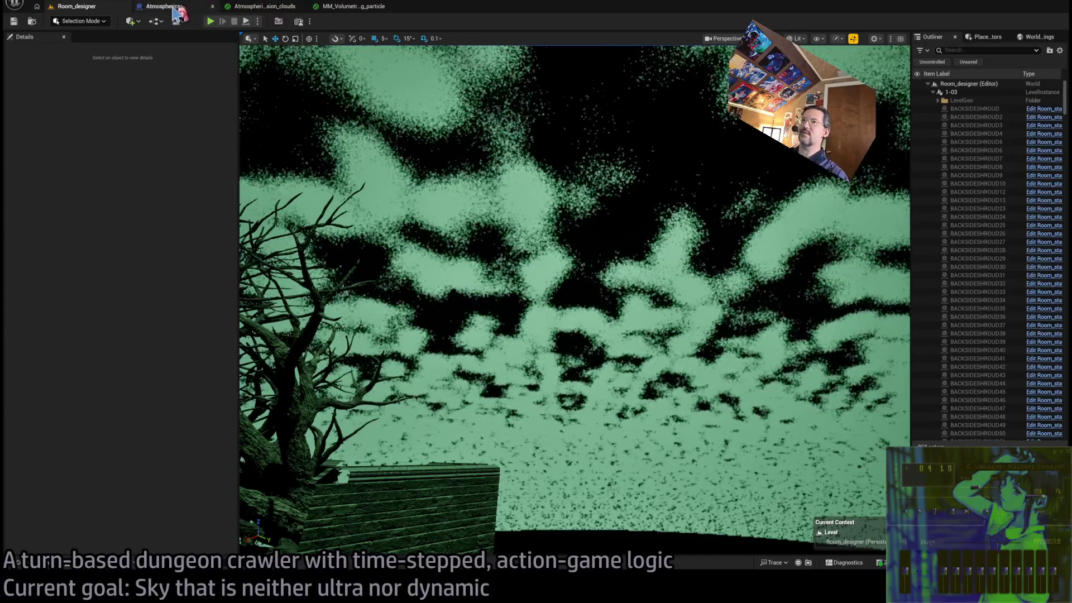
Switch to the Atmospherics_Mansion_clouds material graph and pan down to its lower nodes.
click(165, 6)
click(265, 6)
scroll(454, 239, down, 5)
scroll(580, 242, up, 5)
drag(579, 242, 783, 191)
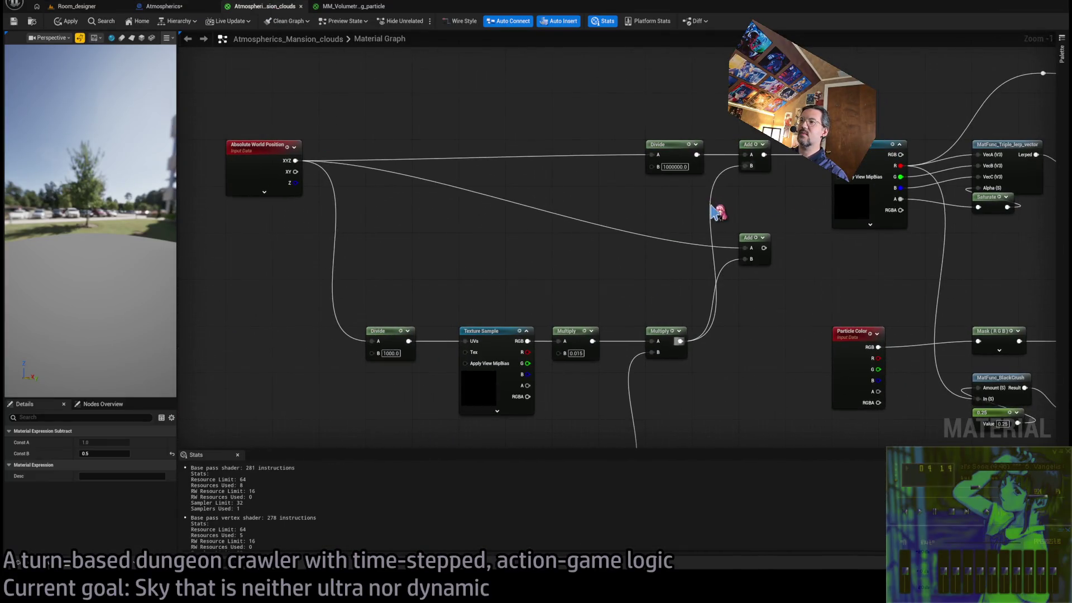
scroll(711, 210, down, 2)
drag(739, 109, 732, 227)
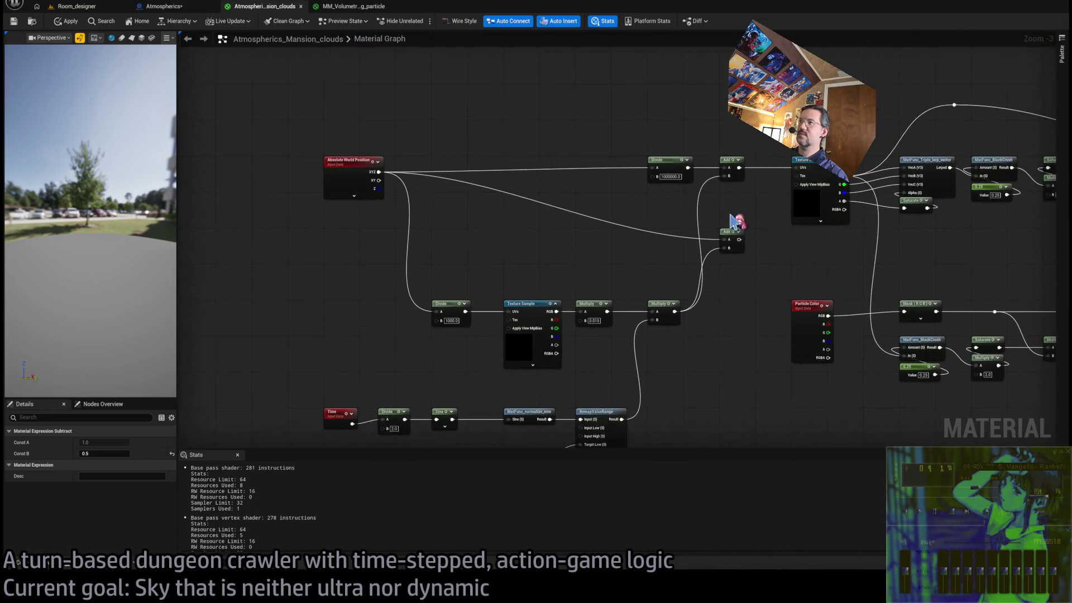
Break the Curl Multiply wire into the upper Add node's B pin, then view Room_designer's clouds.
click(724, 161)
drag(688, 168, 727, 133)
click(737, 124)
drag(609, 283, 625, 210)
drag(728, 174, 693, 226)
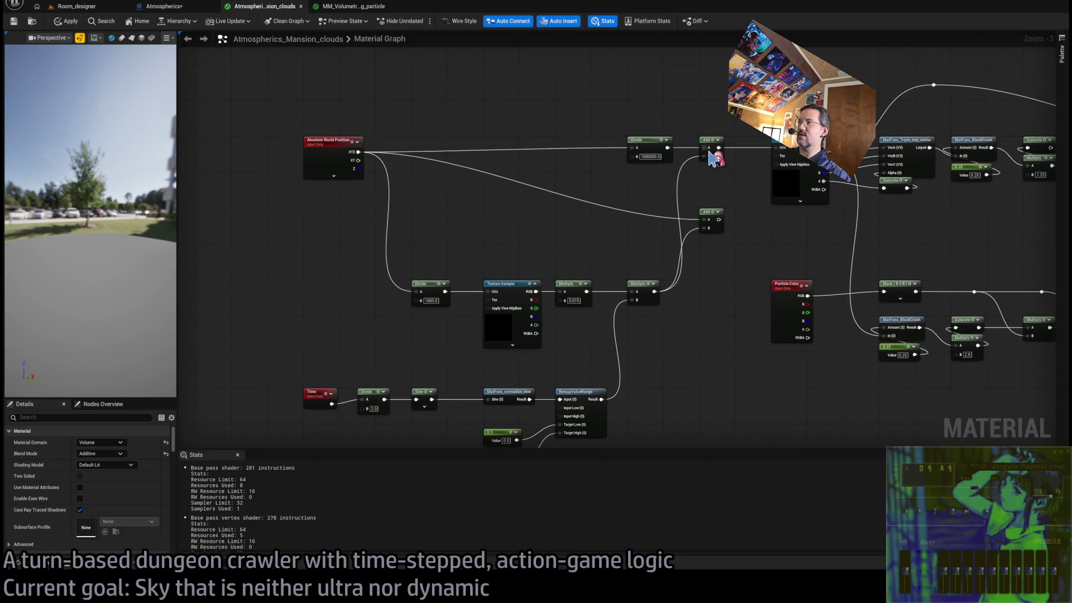
alt+click(705, 155)
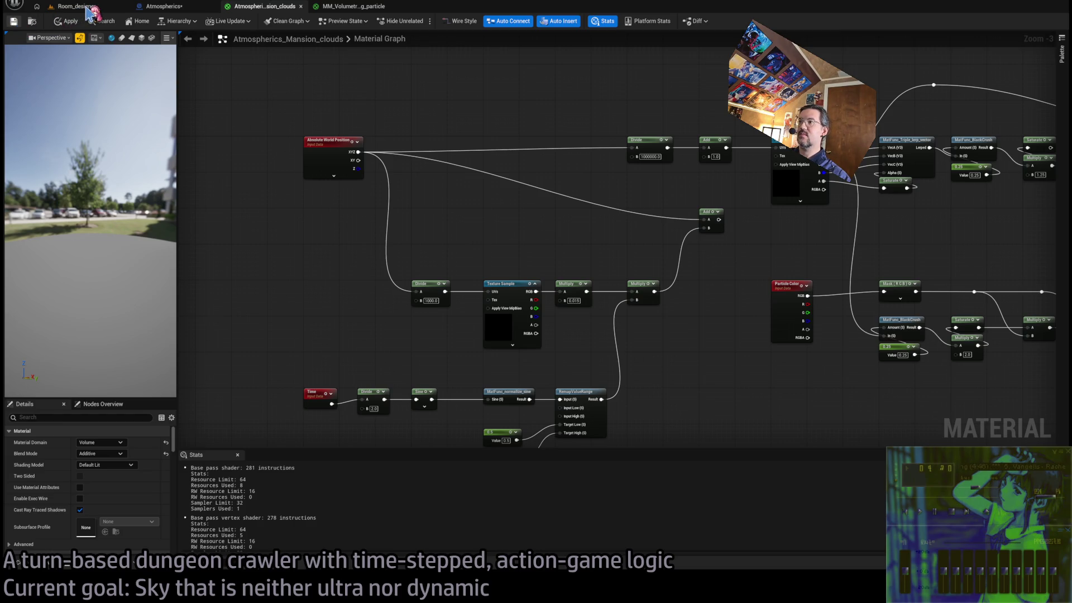
click(89, 11)
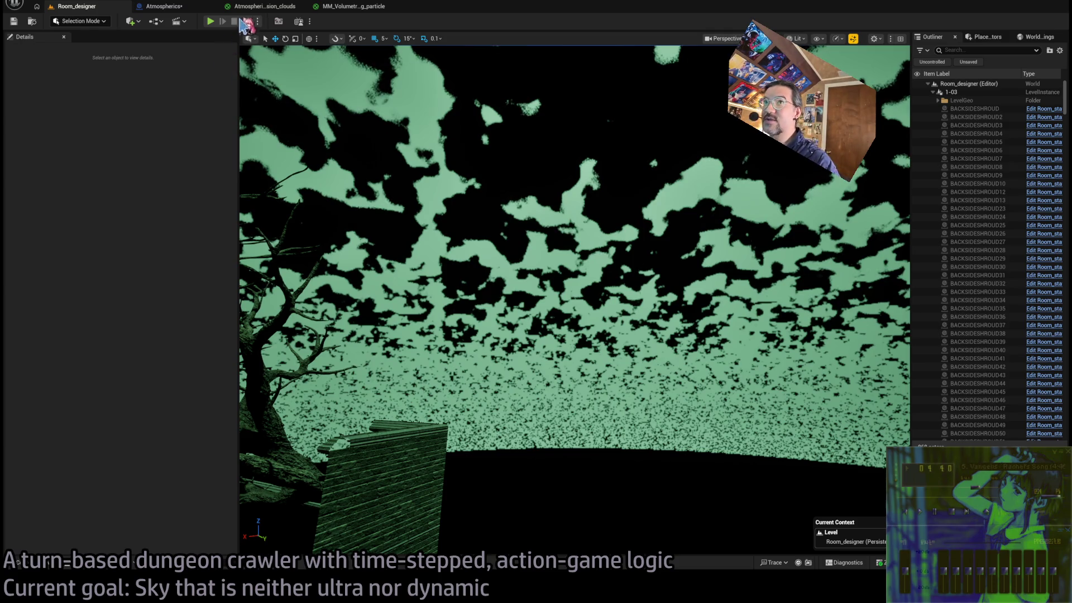
Change the texture Divide node's B from 1000 to 10000000 and check the cloud scale in Room_designer.
click(254, 6)
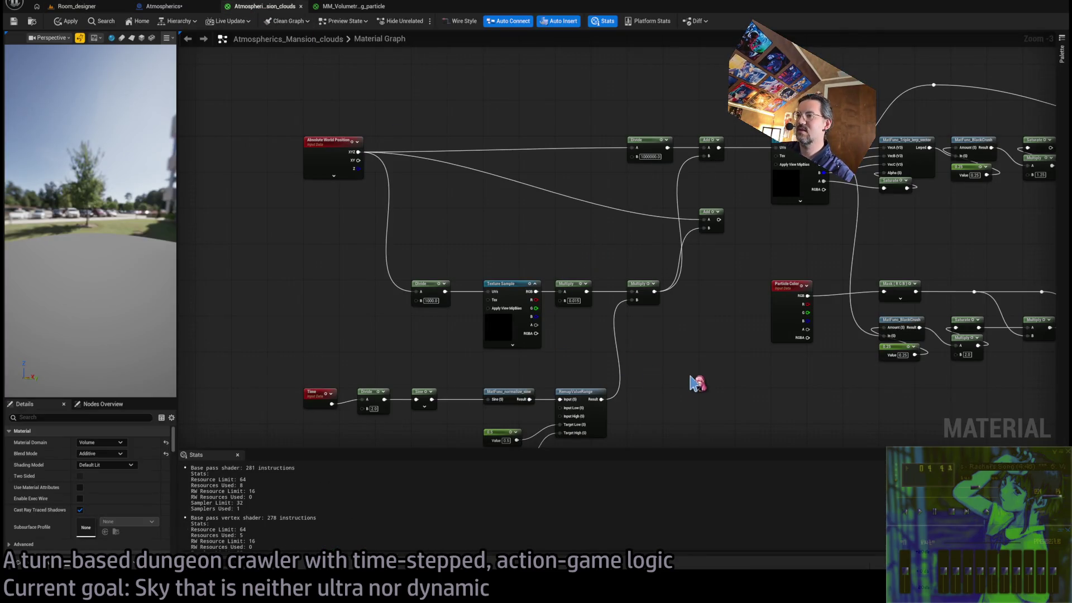
scroll(454, 376, up, 3)
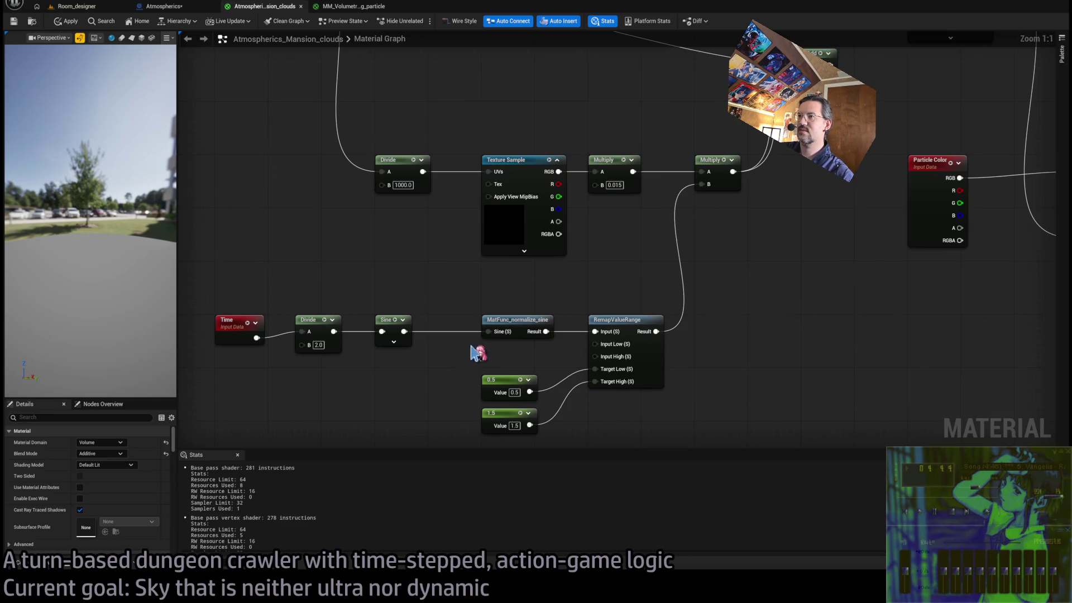
click(317, 345)
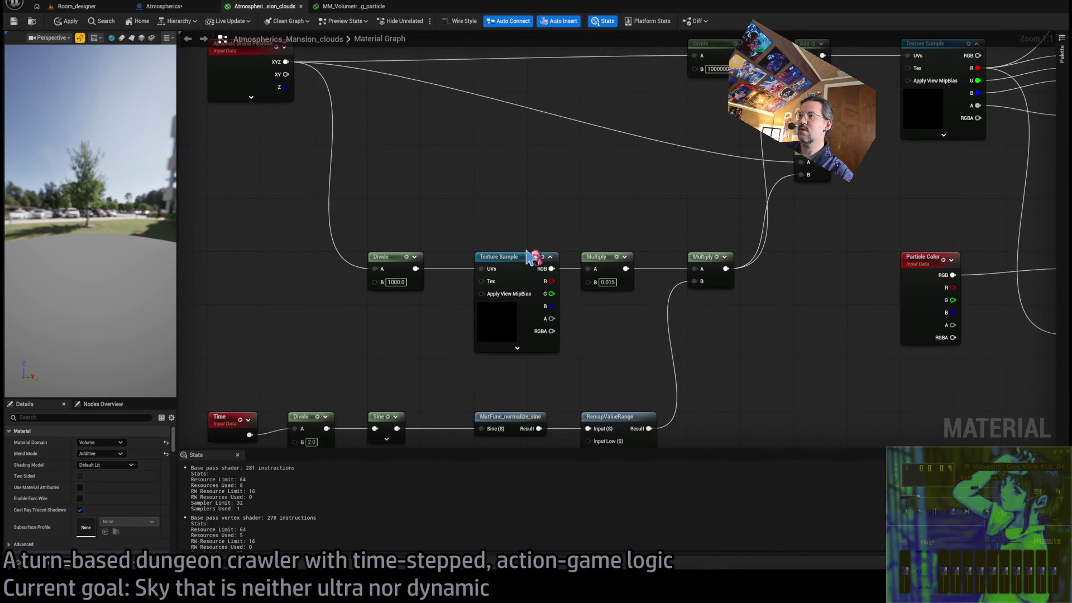
click(400, 317)
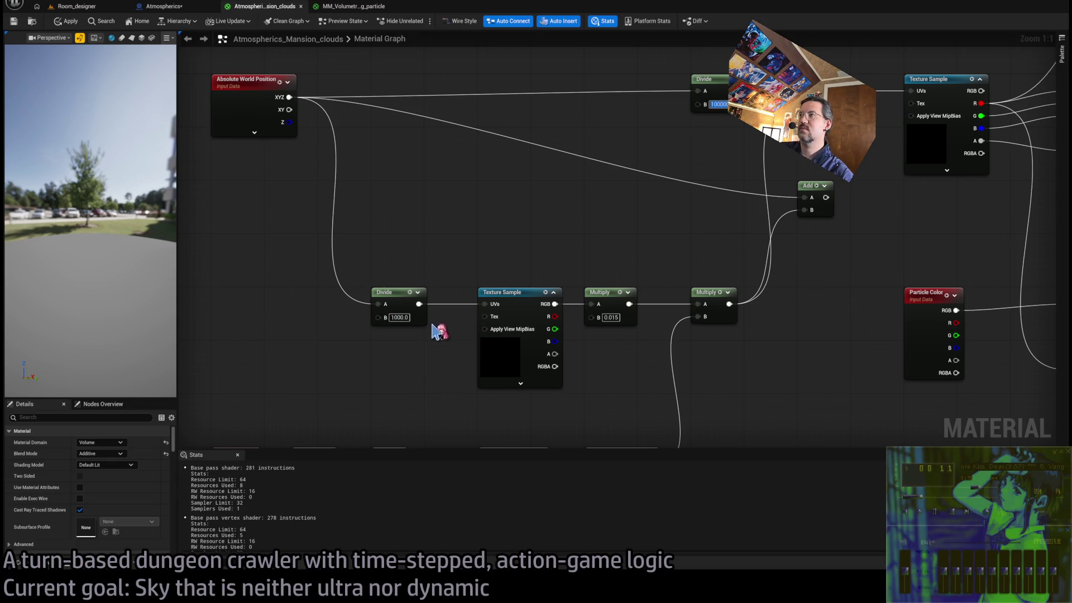
double_click(400, 317)
text(10000000)
key(Return)
click(498, 347)
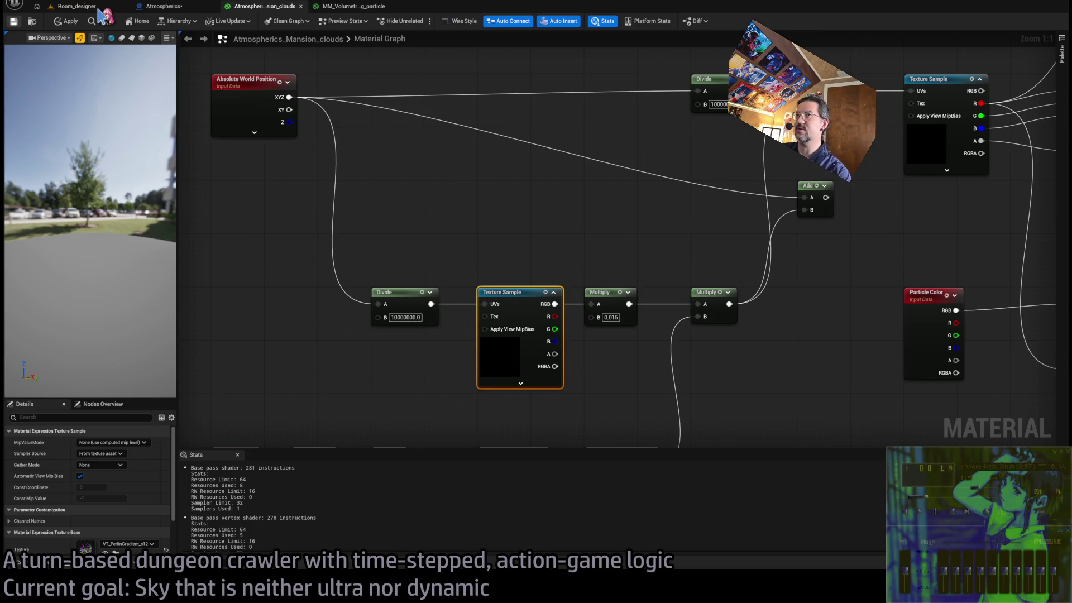
click(99, 8)
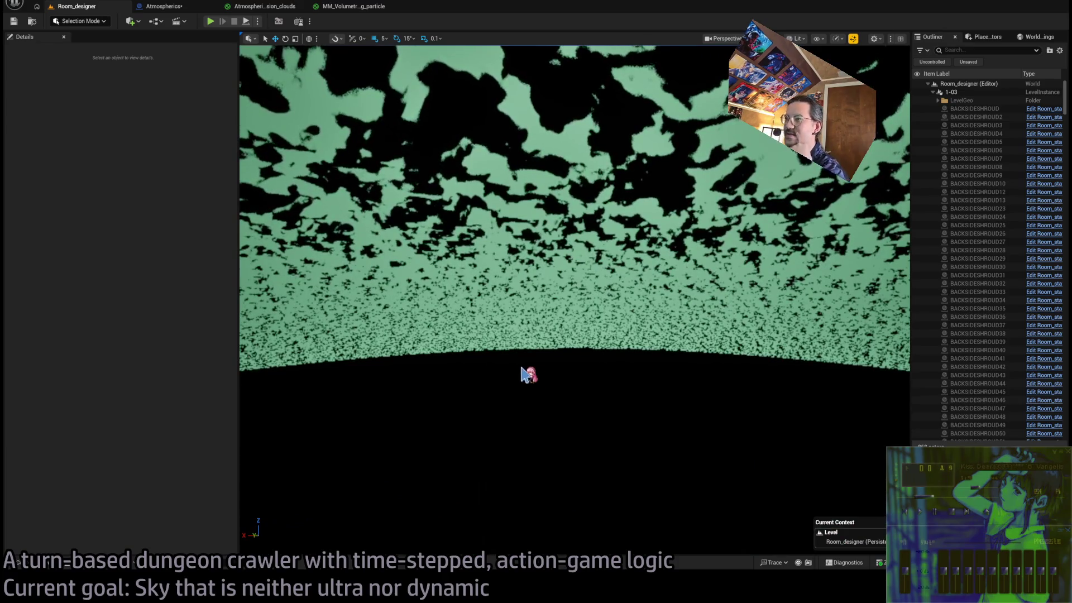
drag(526, 371, 520, 333)
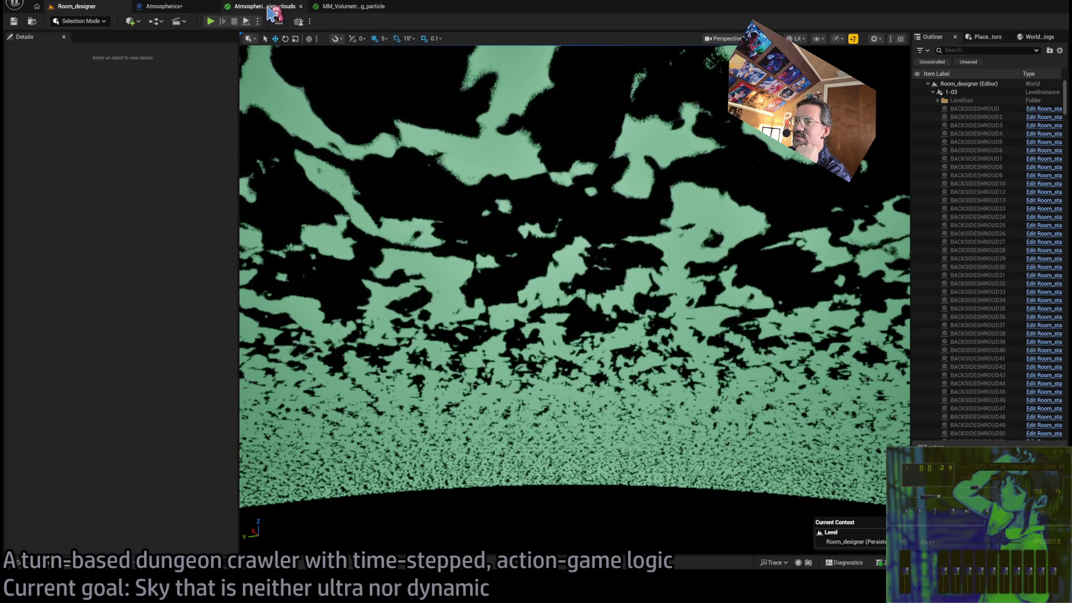
click(270, 11)
scroll(603, 185, down, 5)
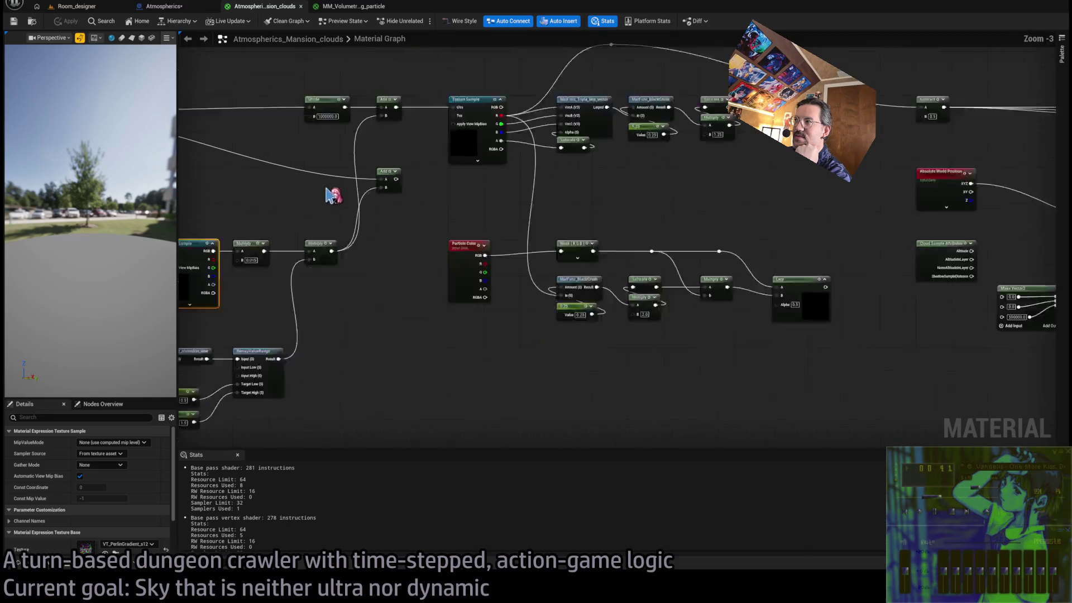
Add a Multiply node with B 0.0001 pulled from the Subtract node's output.
mouse_move(680, 287)
mouse_down()
mouse_move(503, 232)
mouse_move(551, 222)
mouse_move(531, 208)
mouse_move(543, 225)
mouse_move(400, 247)
mouse_move(596, 296)
mouse_move(692, 251)
mouse_up()
scroll(670, 252, up, 1)
scroll(673, 249, down, 1)
scroll(735, 254, up, 1)
click(742, 257)
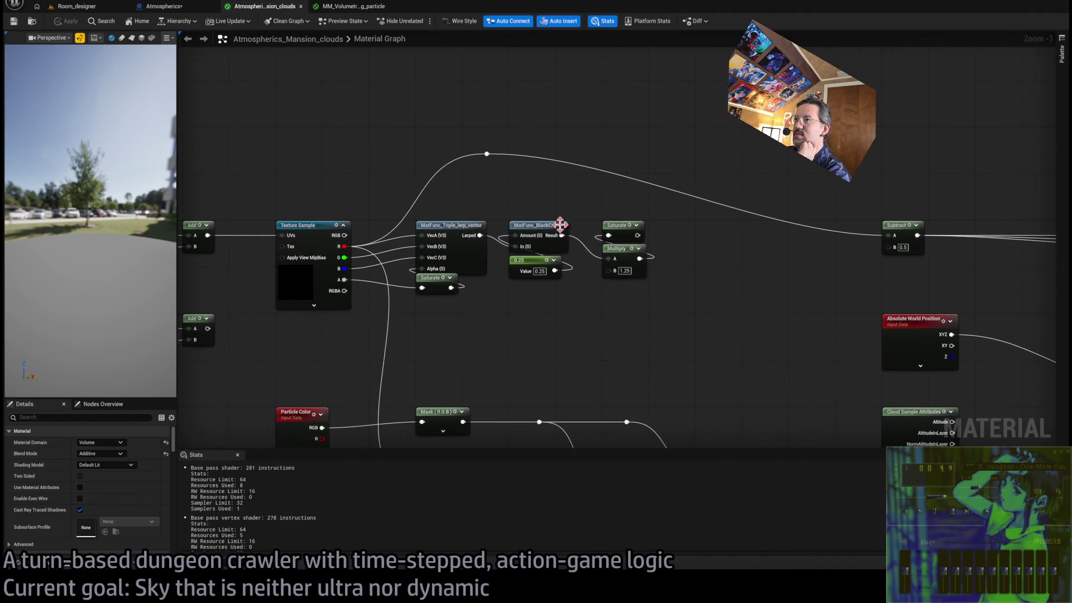
drag(774, 227, 664, 226)
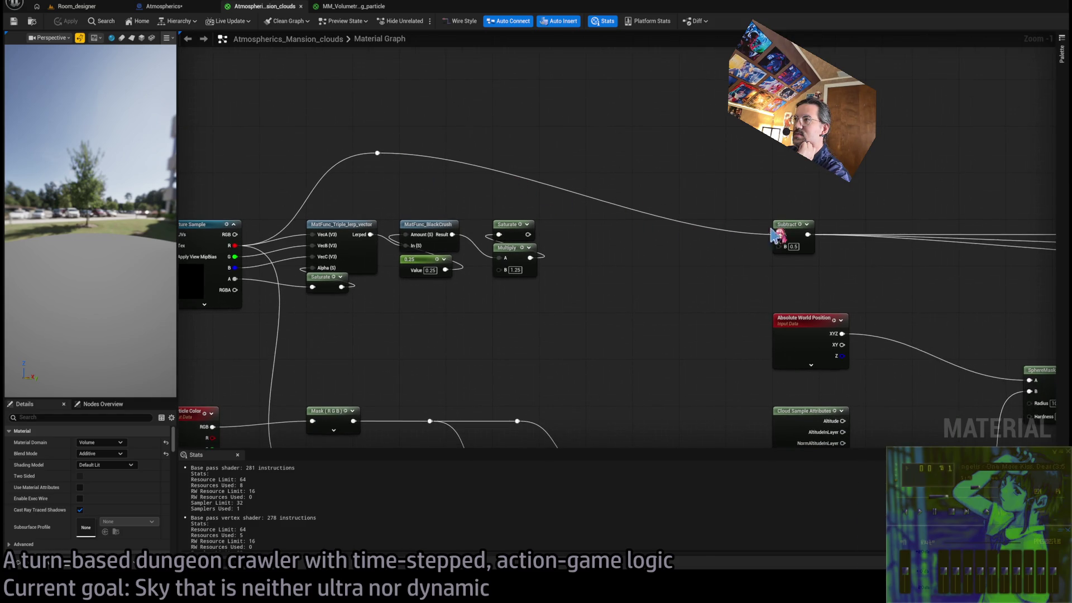
mouse_move(790, 224)
mouse_down()
mouse_move(603, 224)
mouse_move(651, 286)
mouse_up()
click(640, 204)
click(665, 305)
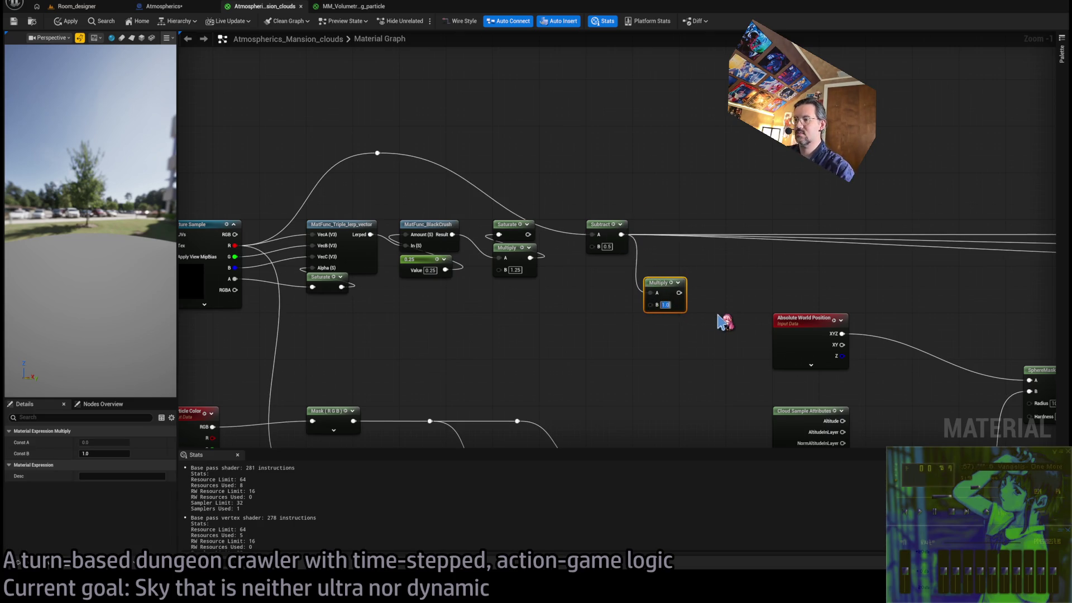
text(01)
key(Return)
Route Subtract through Multiply A and feed Multiply into Make Vector4's R, G and B.
drag(718, 307, 479, 287)
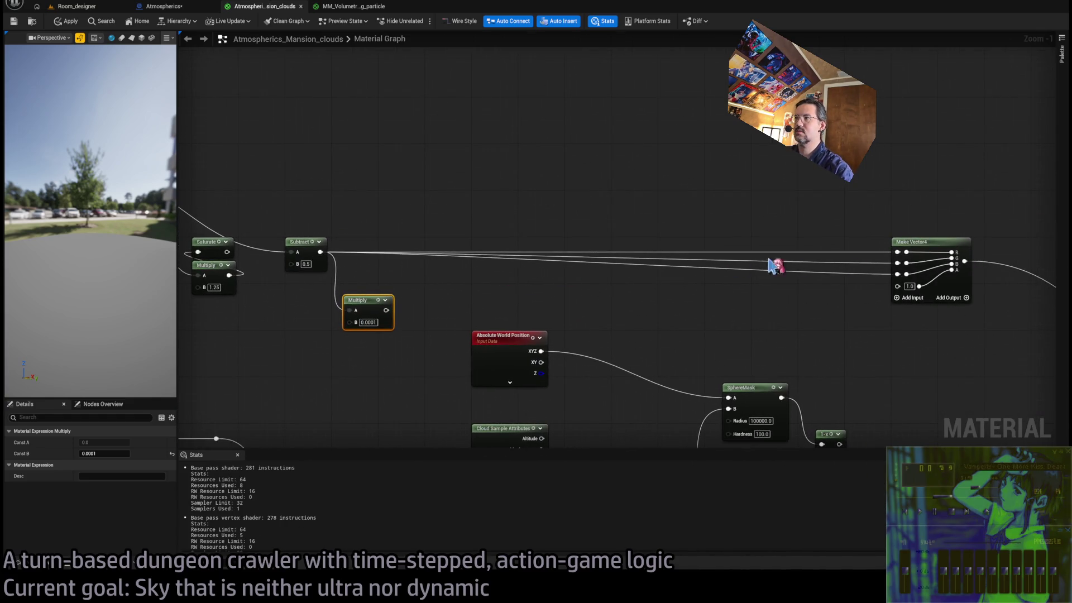
alt+click(320, 252)
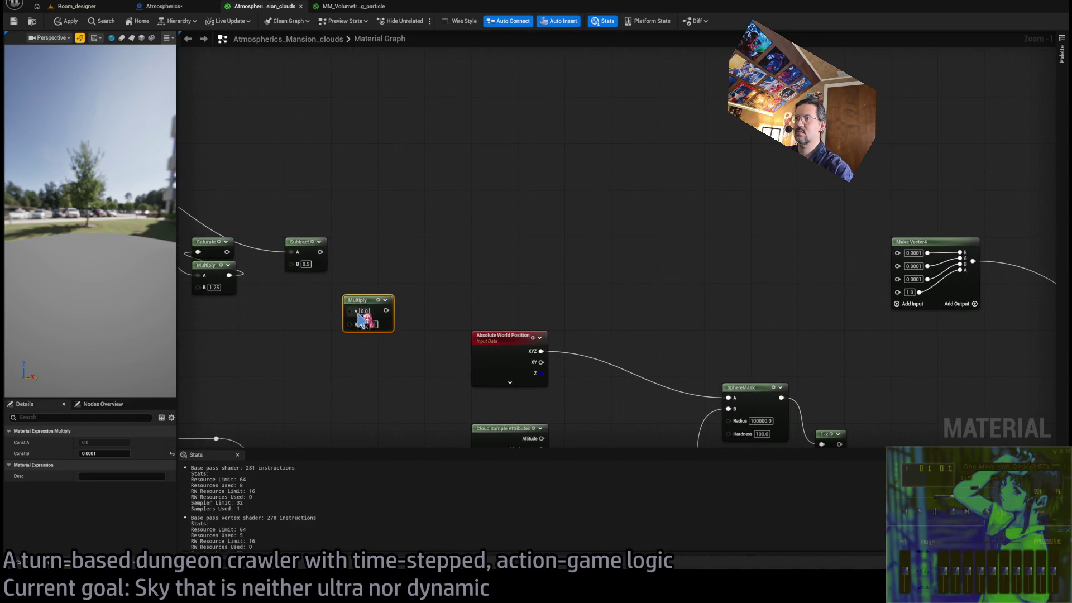
drag(350, 311, 320, 252)
drag(386, 310, 897, 253)
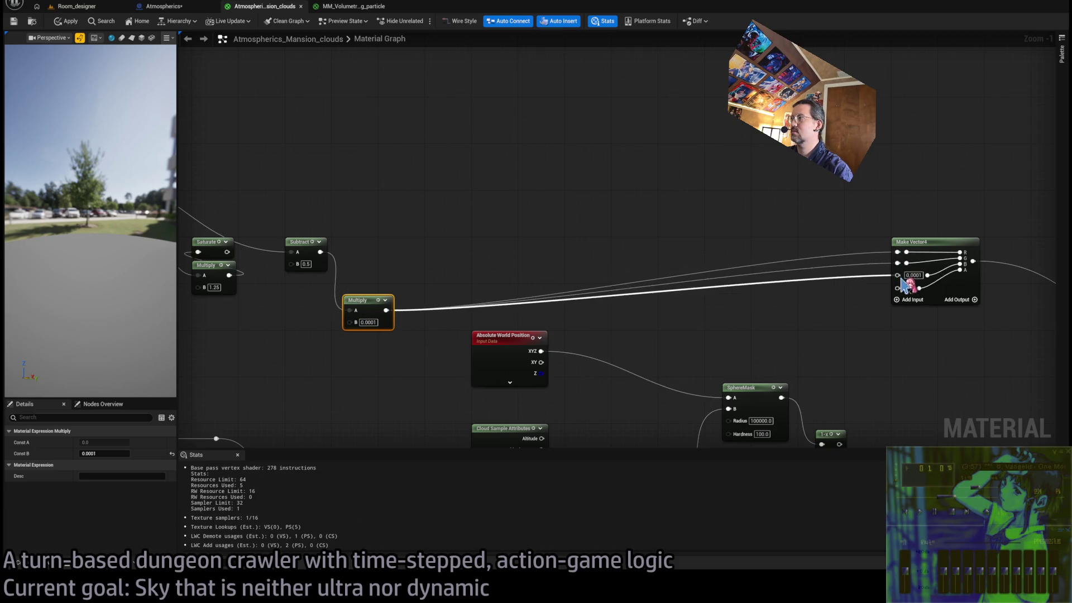
click(570, 180)
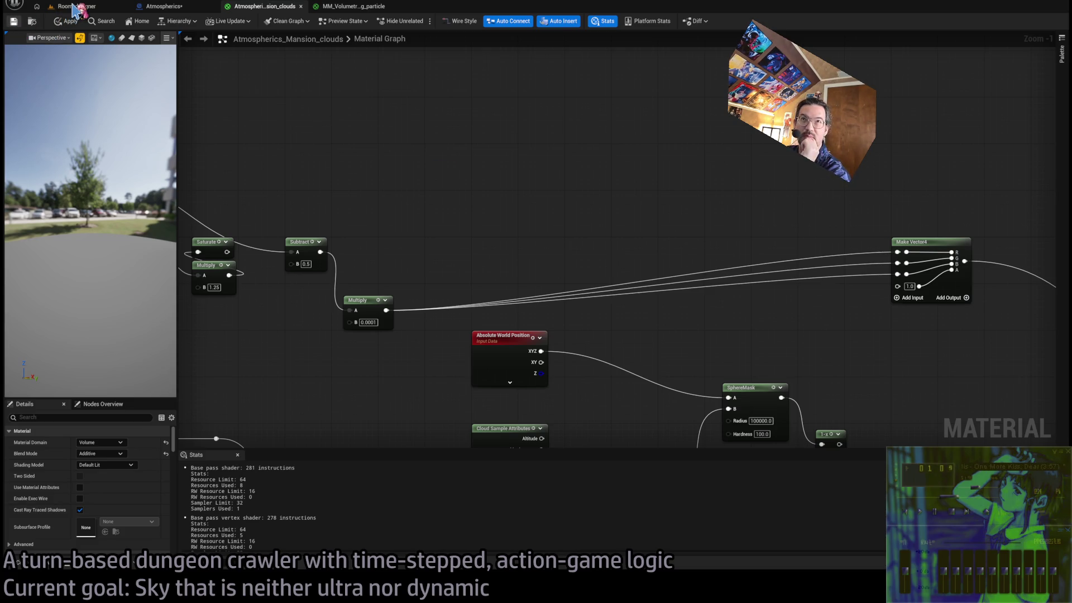
click(82, 10)
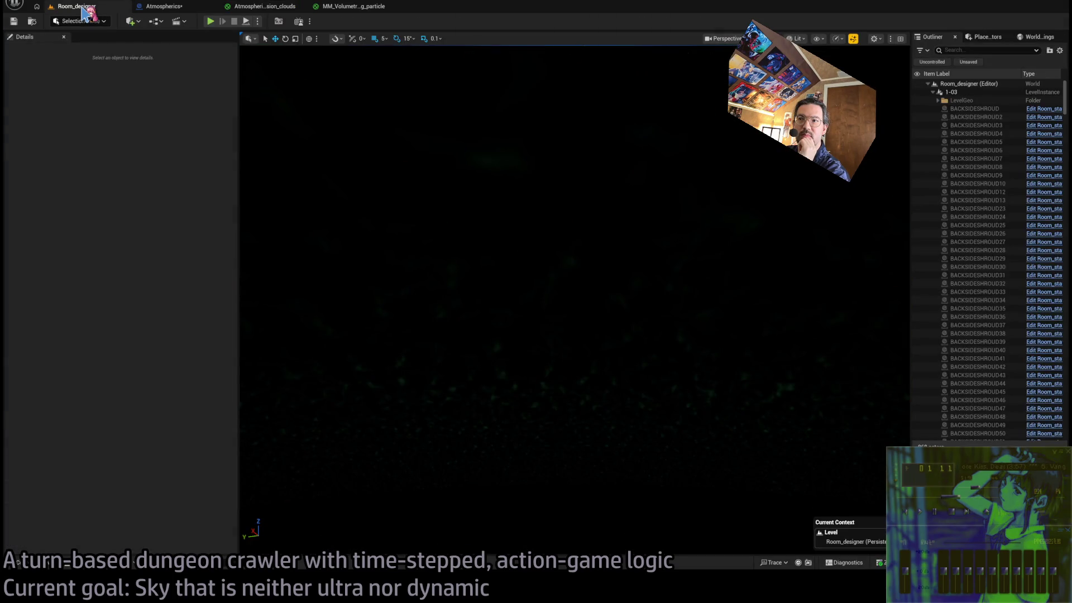
Set the Multiply B to 0.001, save the cloud material, and preview the clouds in Room_designer.
click(264, 7)
text(0.001)
key(Return)
click(14, 22)
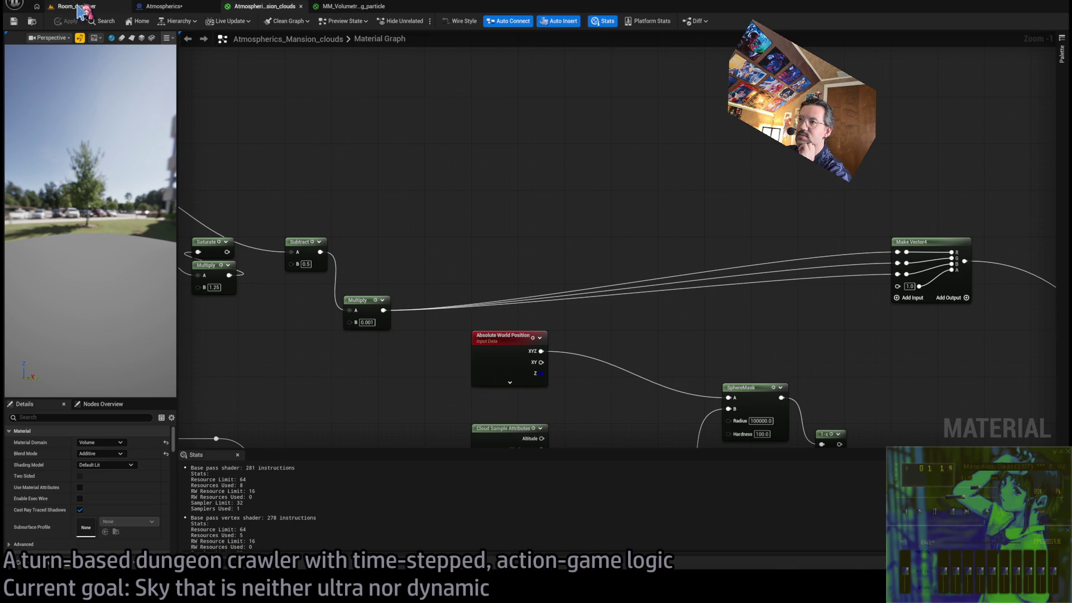
click(78, 7)
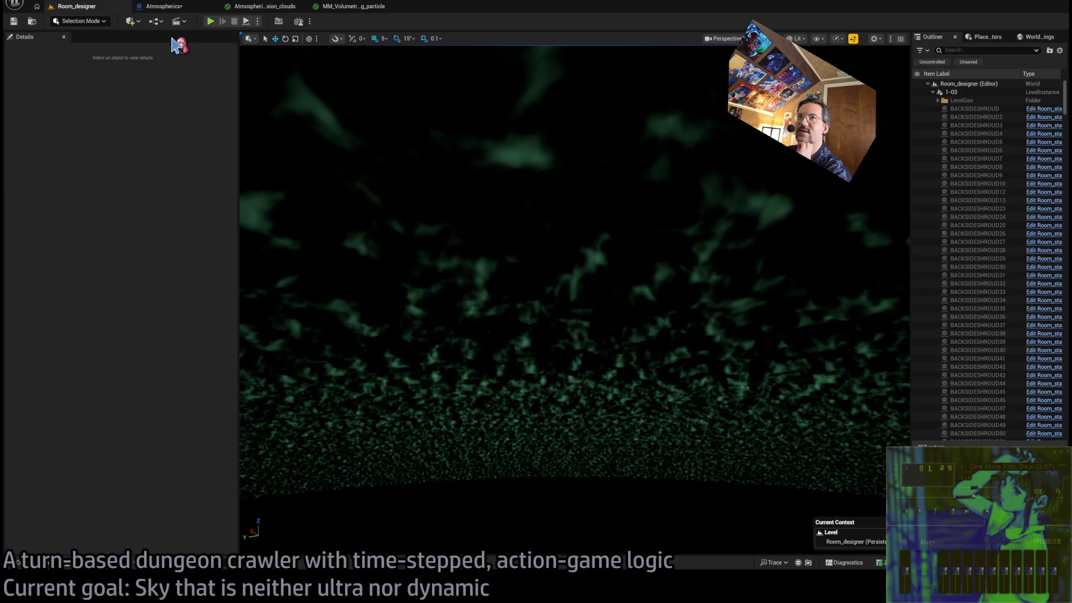
click(170, 8)
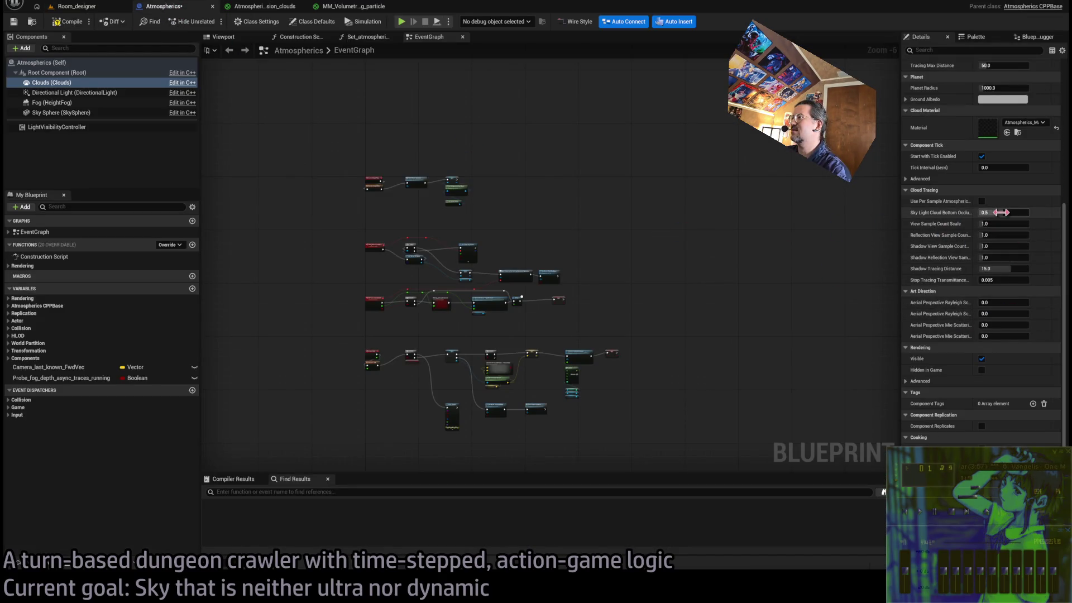
Look around the Room_designer sky at green cloud patches breaking into speckles toward the horizon.
scroll(1003, 217, up, 5)
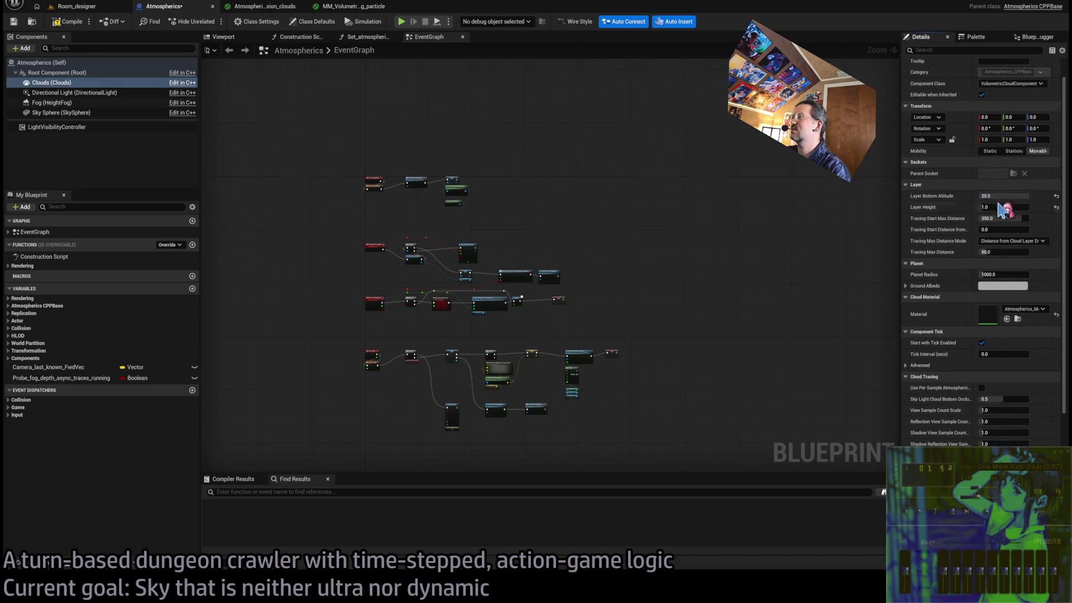
click(95, 8)
drag(419, 232, 419, 233)
drag(502, 254, 502, 254)
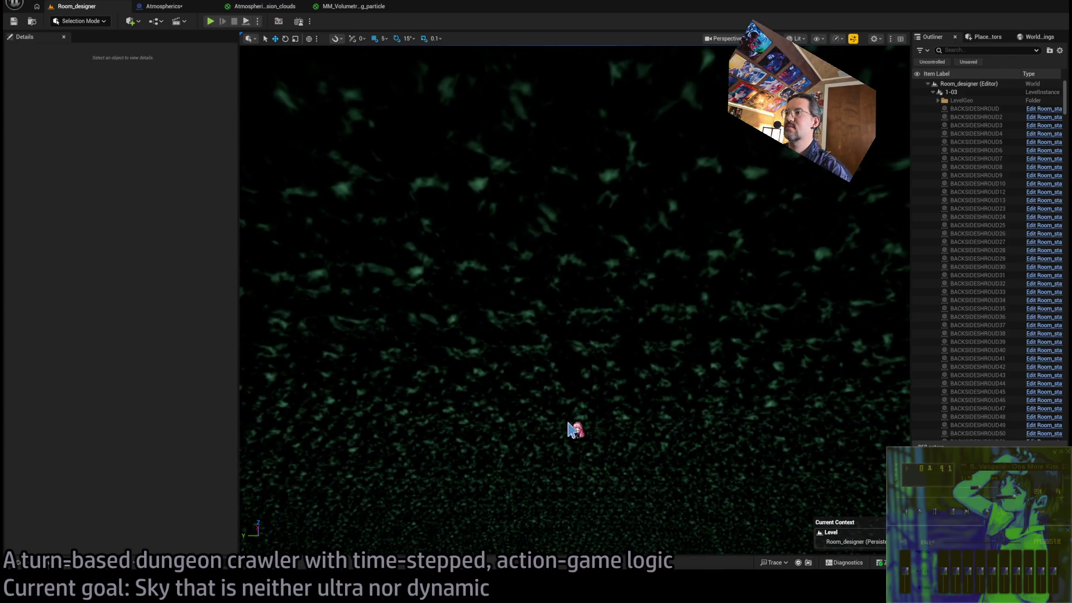
Open the BRB screen playlist, scroll to item 309, and play the Dark City (1998) trailer.
key(alt+Tab)
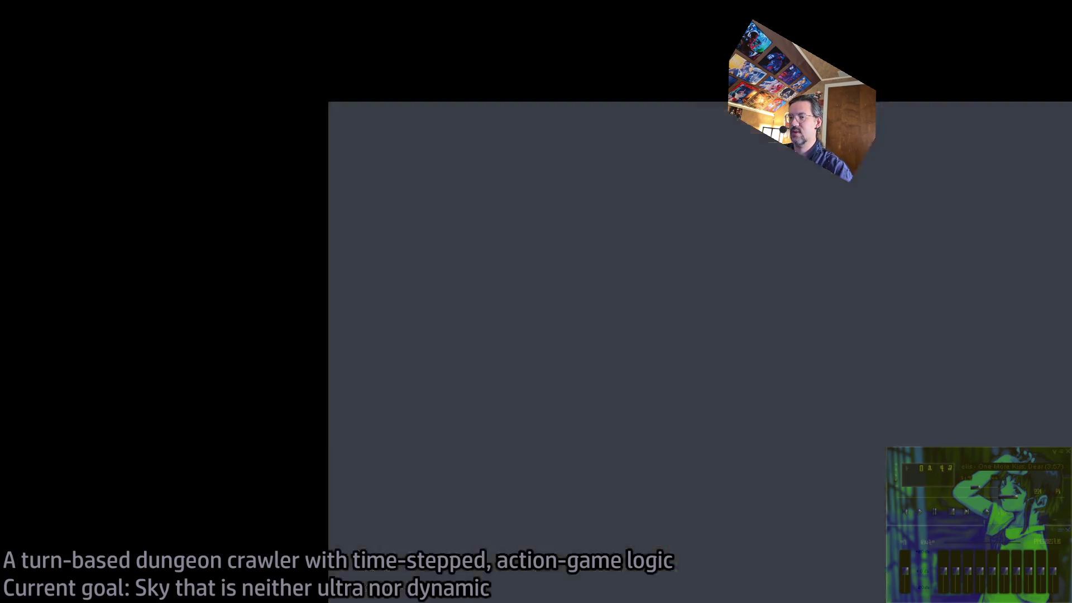
click(626, 106)
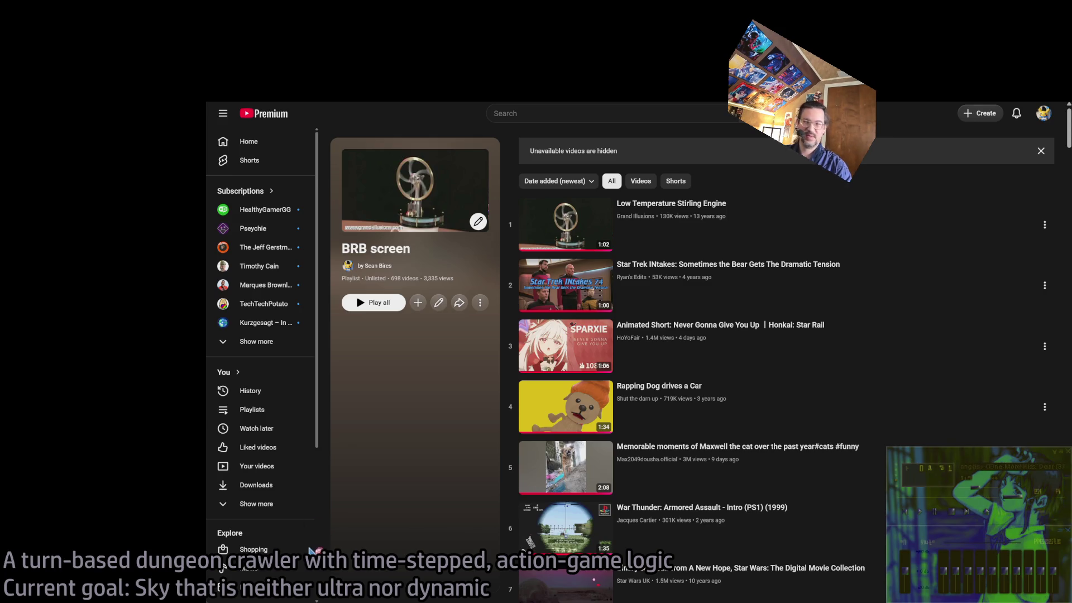
scroll(742, 365, down, 7)
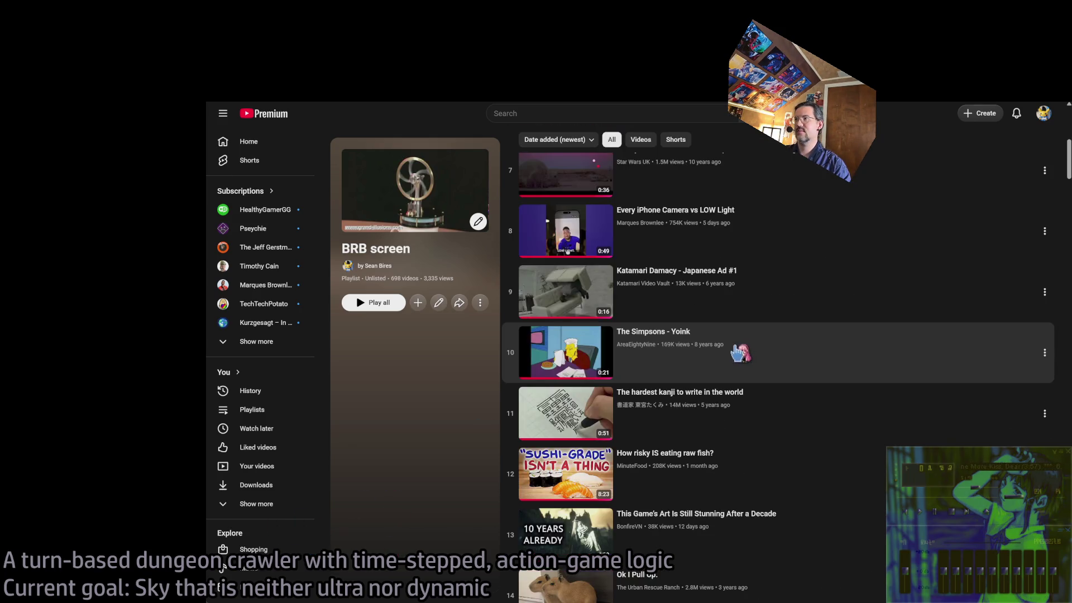
scroll(901, 378, down, 20)
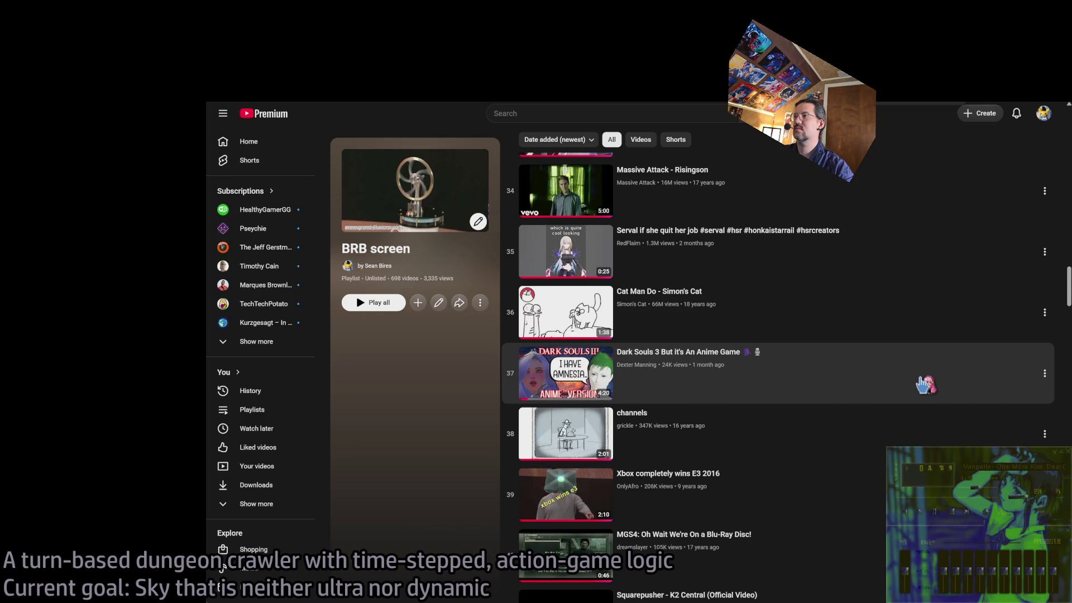
scroll(924, 384, down, 20)
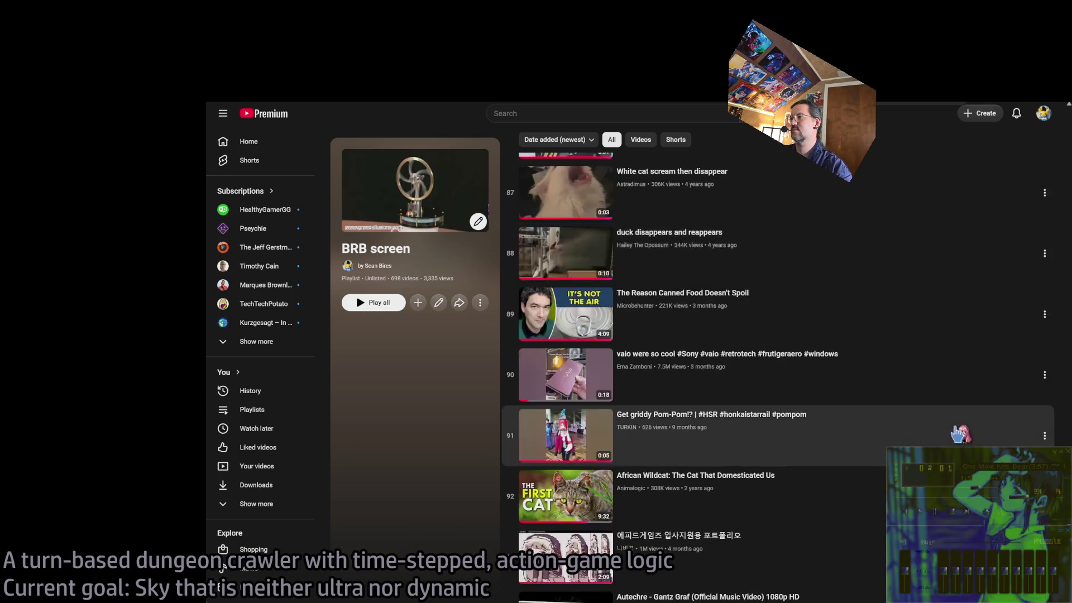
scroll(959, 433, down, 7)
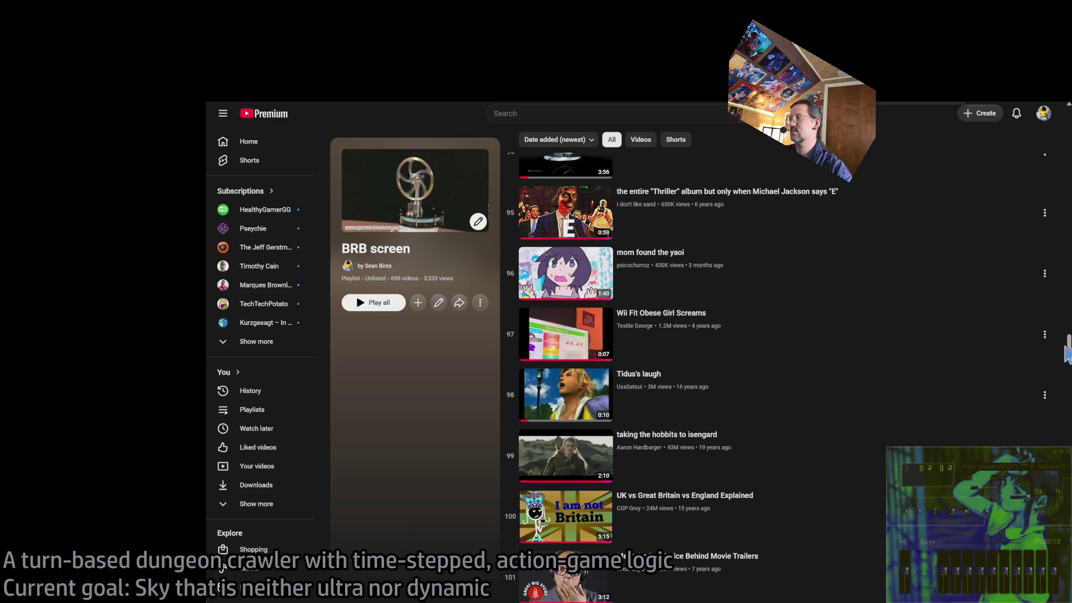
scroll(959, 434, down, 20)
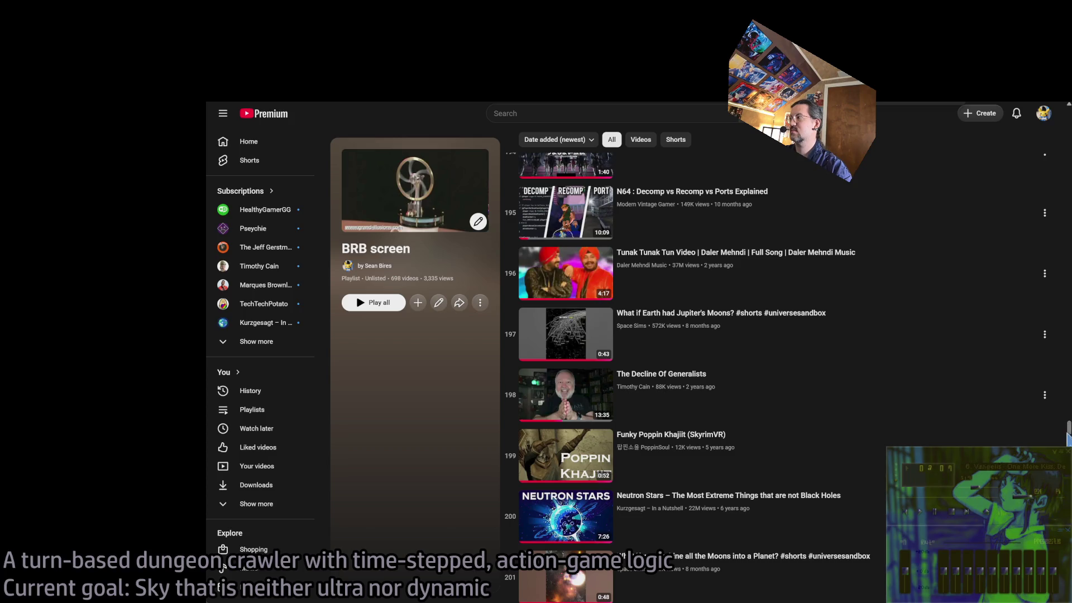
scroll(1068, 433, down, 20)
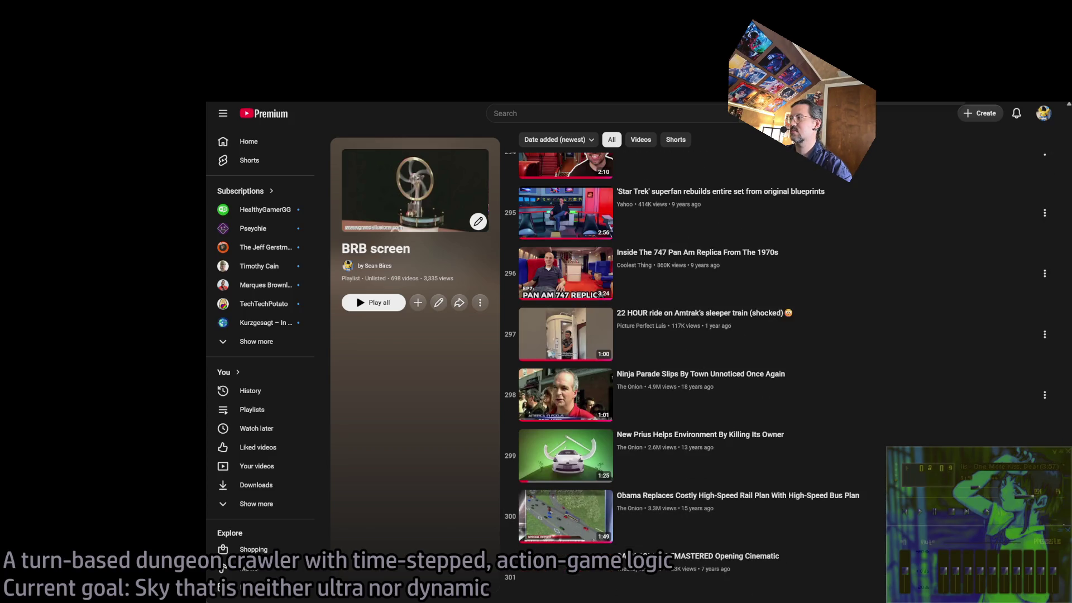
scroll(1039, 435, down, 6)
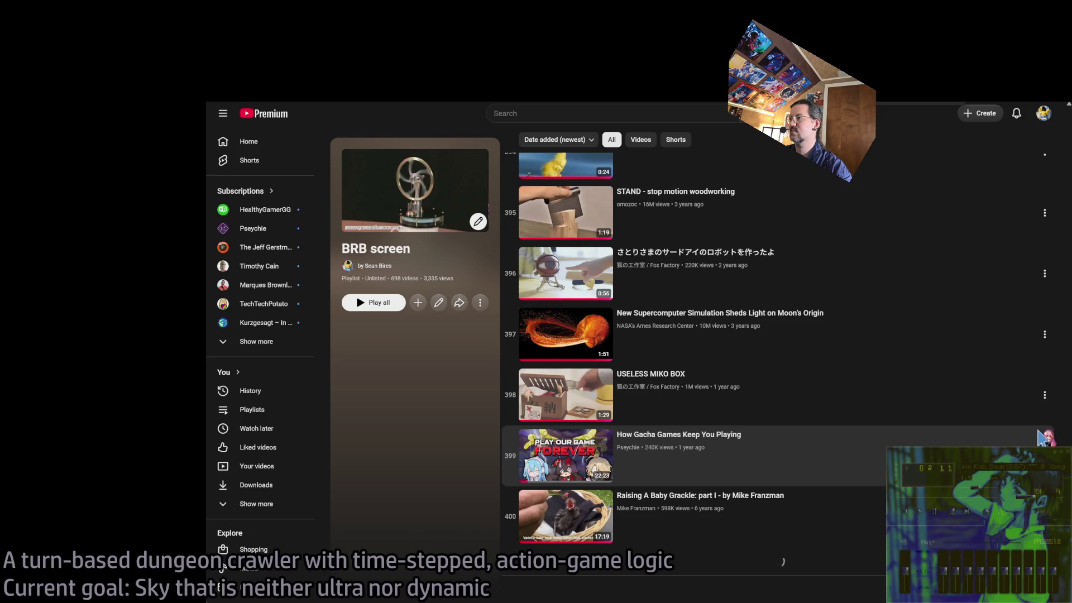
scroll(1033, 437, down, 6)
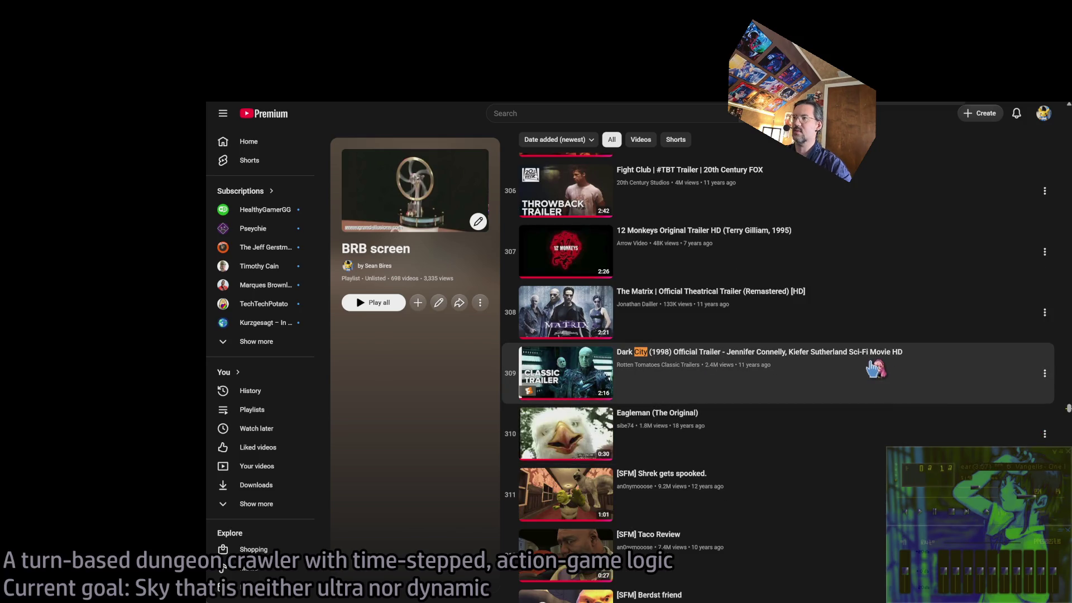
key(ctrl+Return)
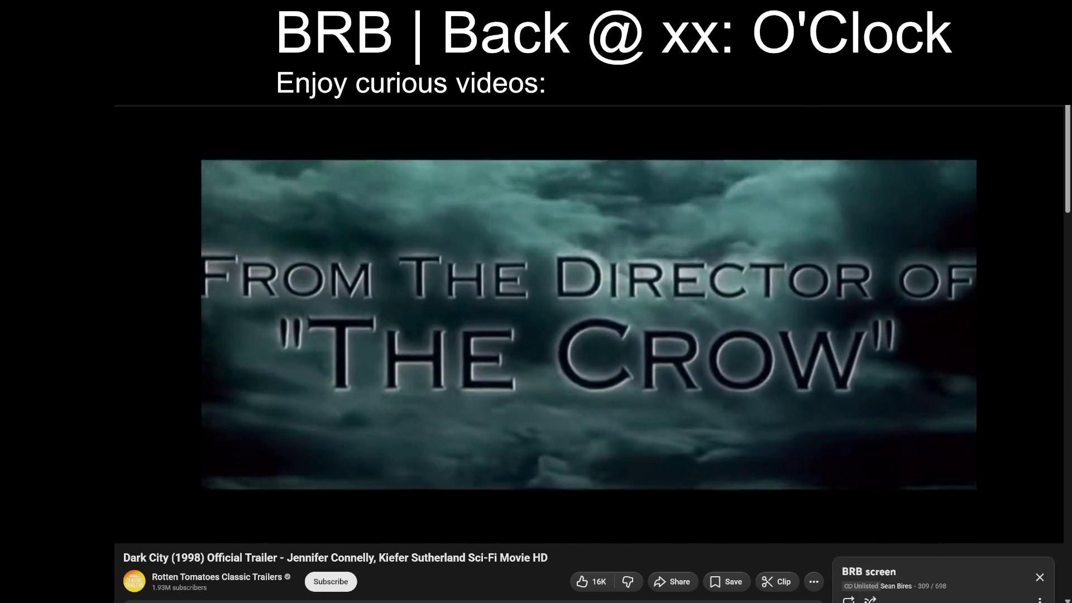
Enter 42 in the BRB overlay so it reads 'Back @ xx:42 O'Clock'.
text(42)
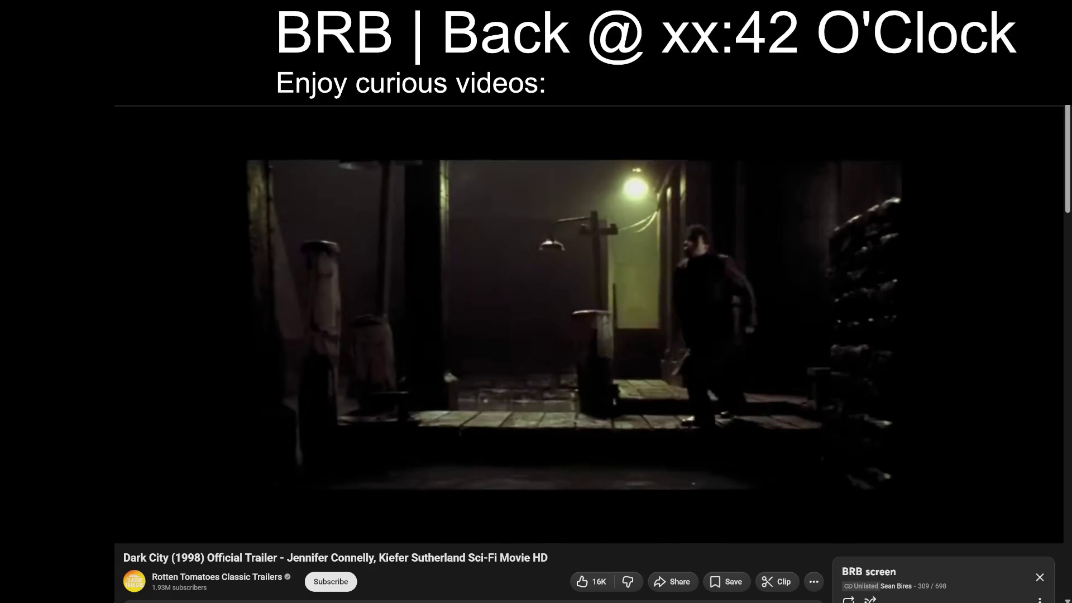
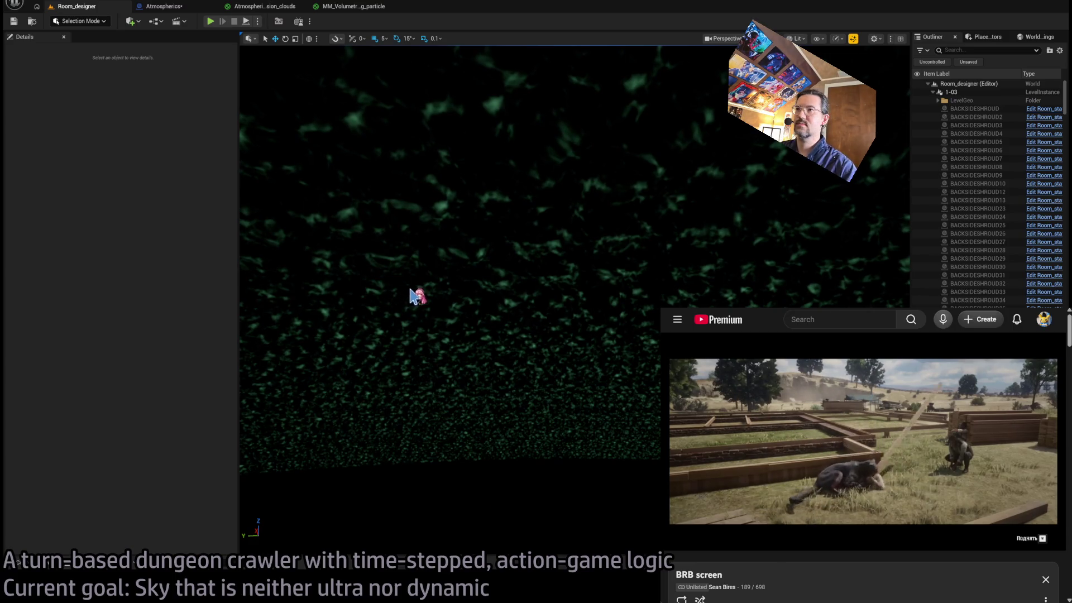
Raise the clouds material's altitude Multiply factor from 0.001 to 0.005.
click(258, 8)
scroll(431, 147, down, 3)
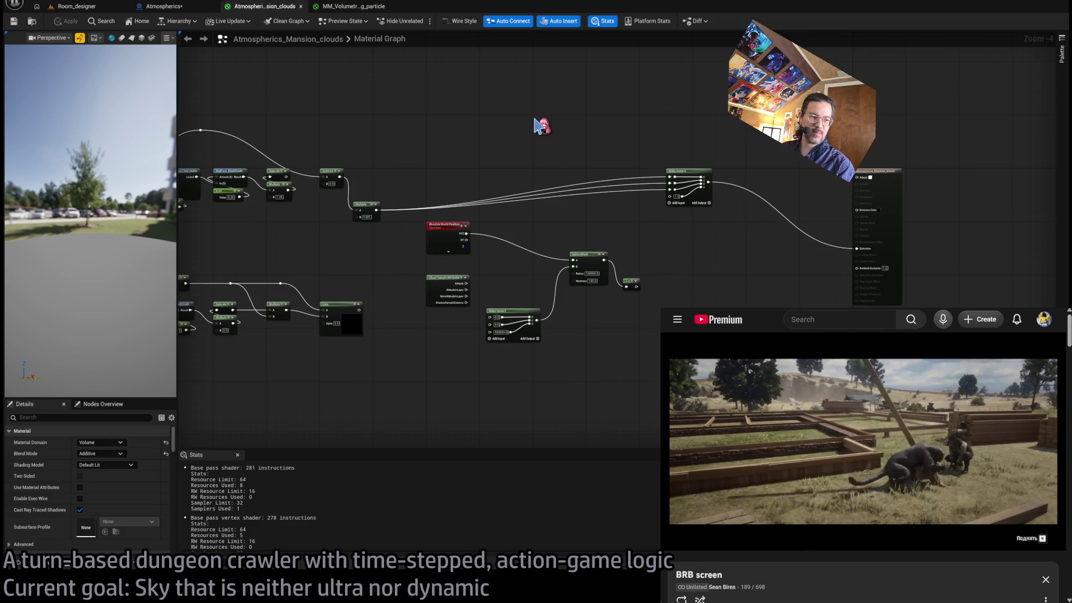
scroll(524, 170, up, 4)
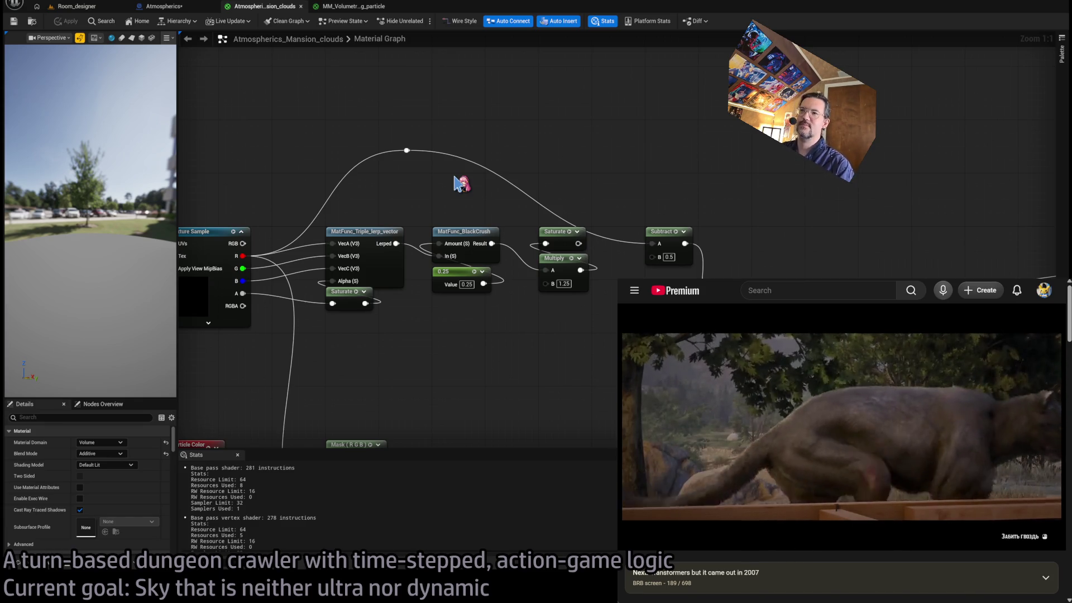
mouse_move(504, 129)
mouse_down()
mouse_move(438, 120)
mouse_move(388, 179)
mouse_up()
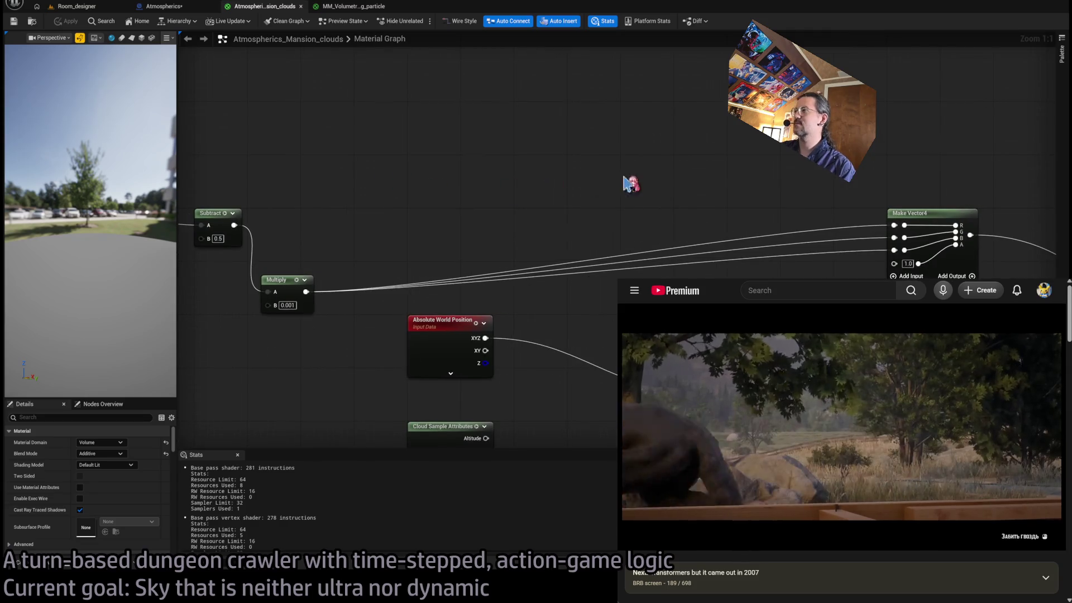
drag(627, 182, 452, 175)
mouse_move(587, 162)
mouse_down()
mouse_move(525, 159)
mouse_move(706, 171)
mouse_up()
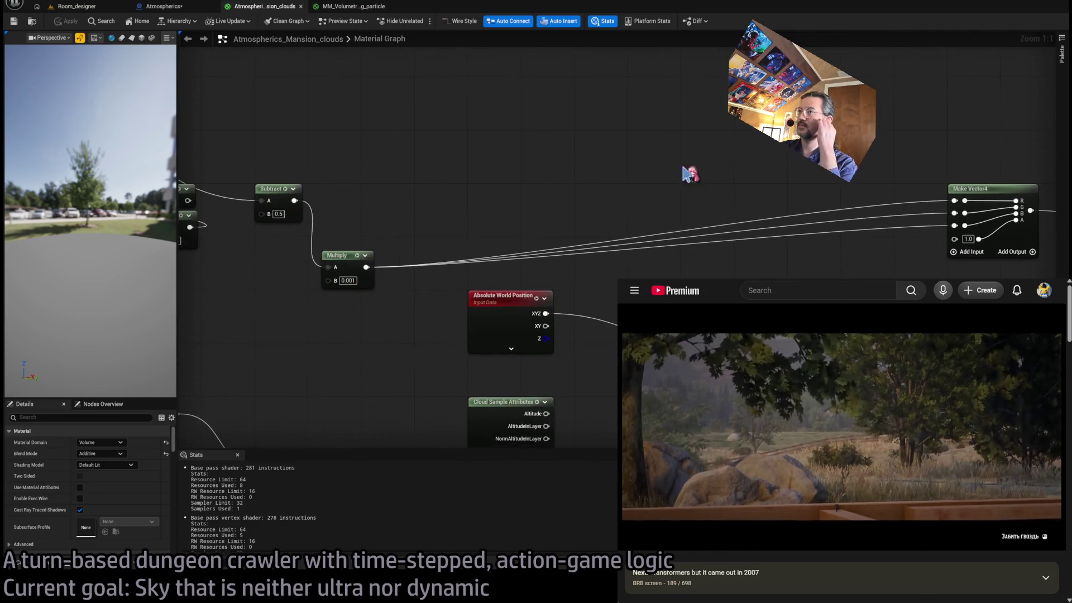
drag(388, 293, 522, 292)
double_click(481, 280)
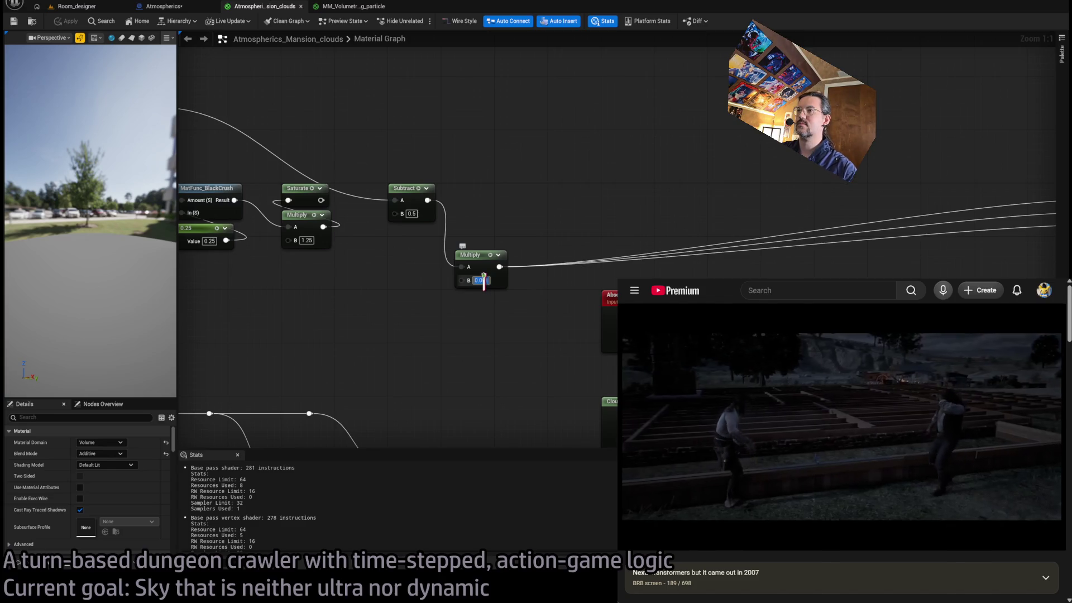
text(0.005)
key(Return)
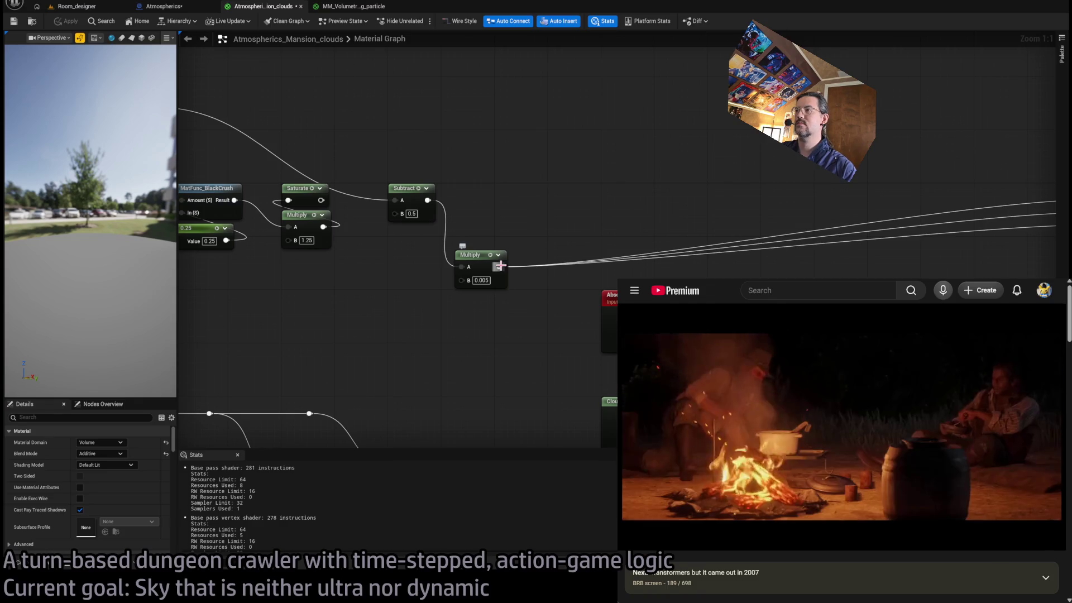
Undo an accidental wire detachment and view the clouds in the Room_designer level.
drag(500, 266, 578, 216)
key(ctrl+z)
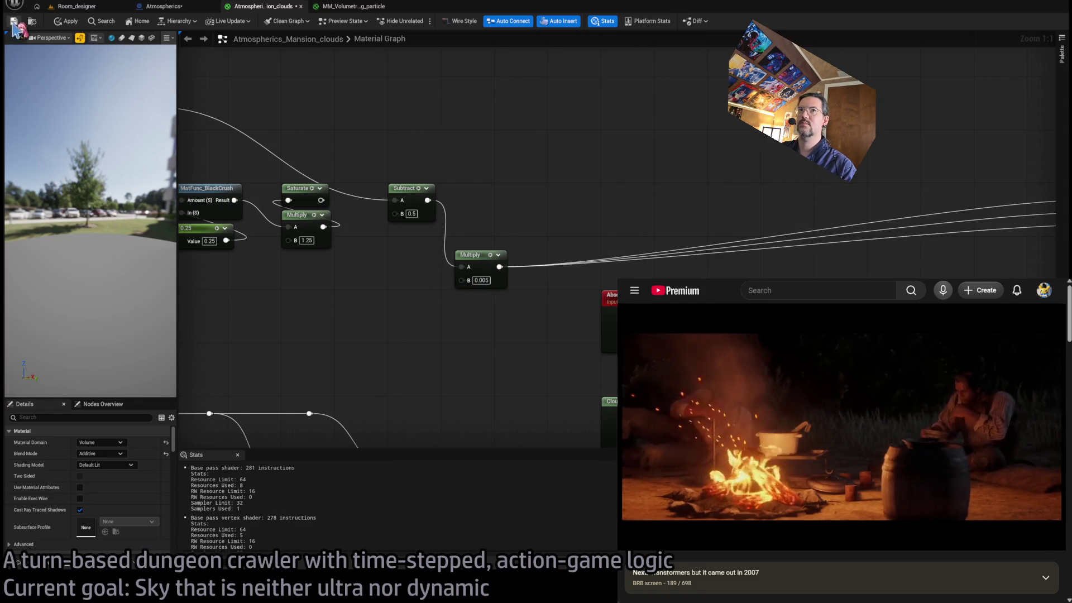
click(87, 6)
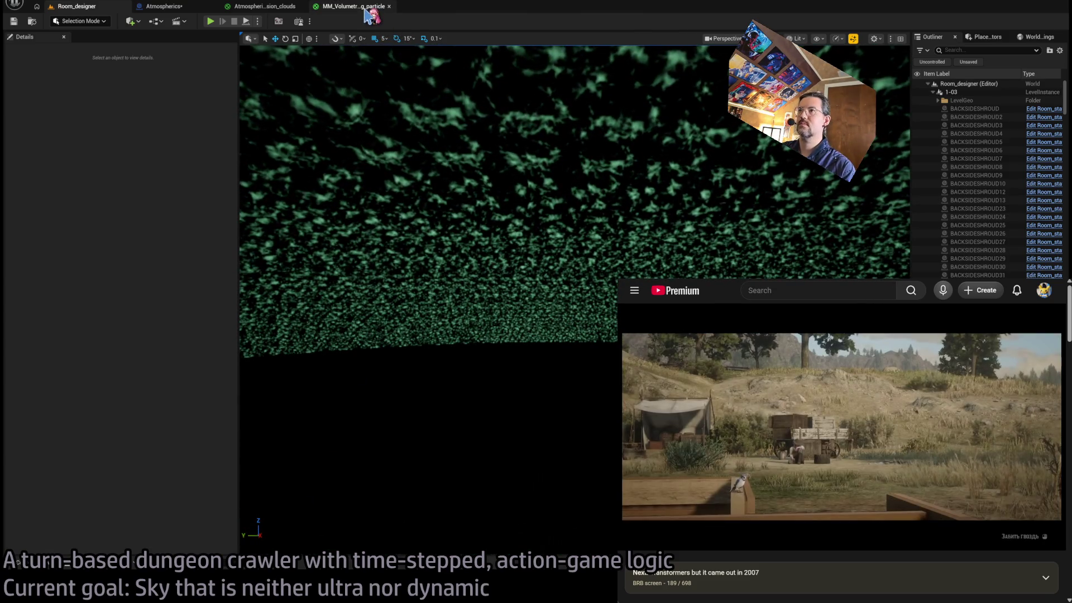
Move the camera into the cloud layer and tilt it up to inspect the clouds.
drag(562, 215, 563, 162)
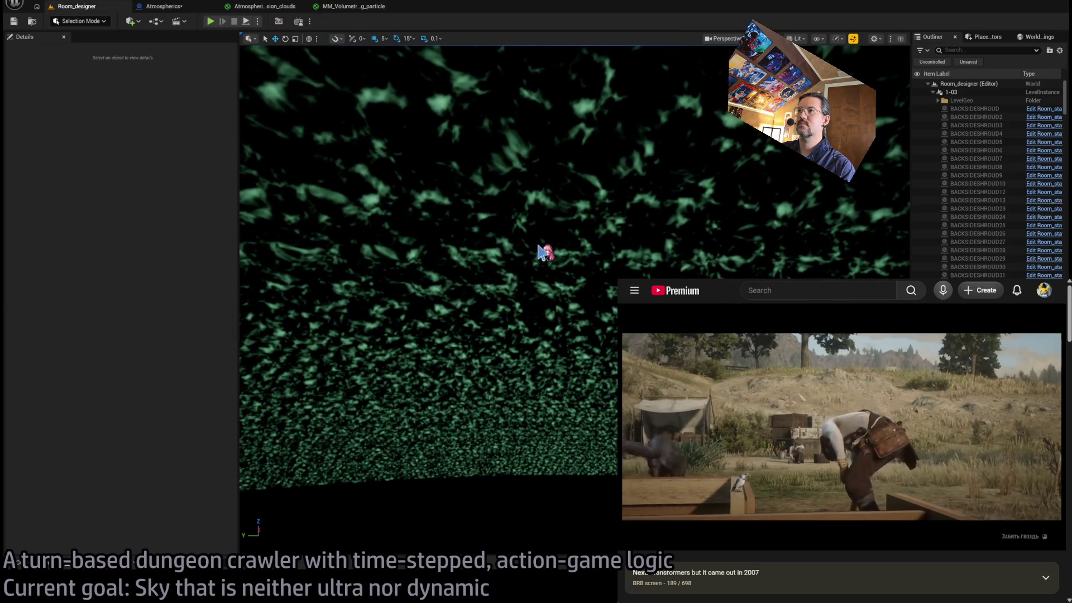
click(352, 8)
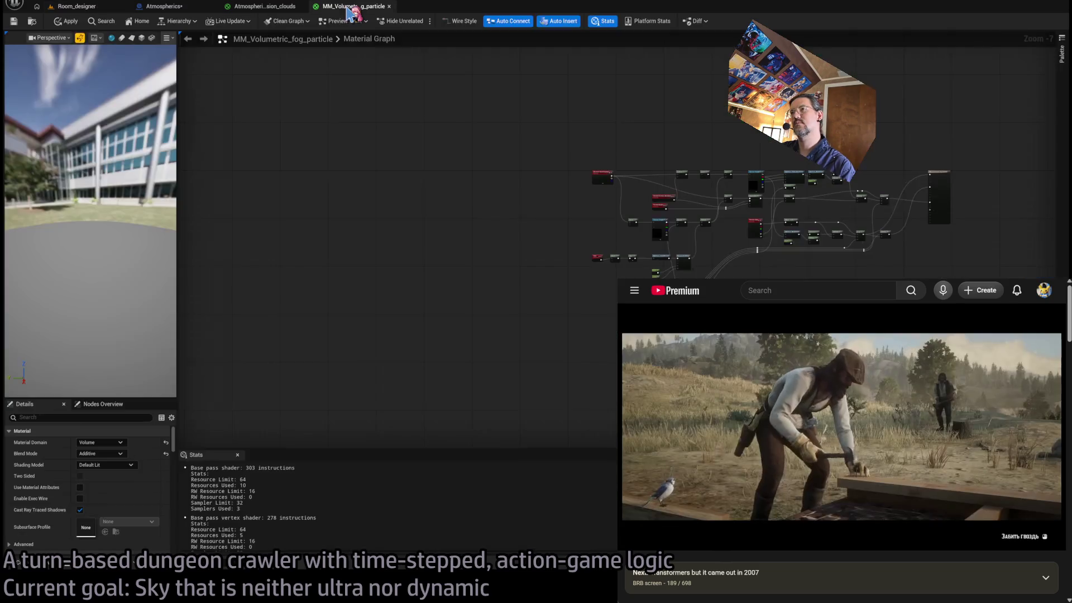
click(259, 11)
scroll(479, 215, up, 5)
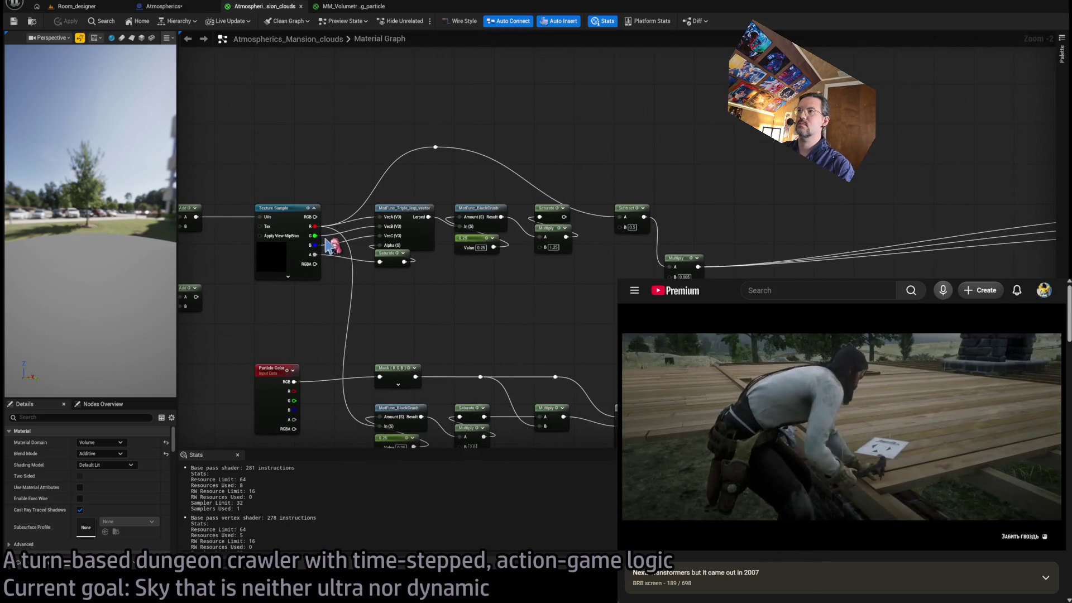
drag(314, 245, 435, 148)
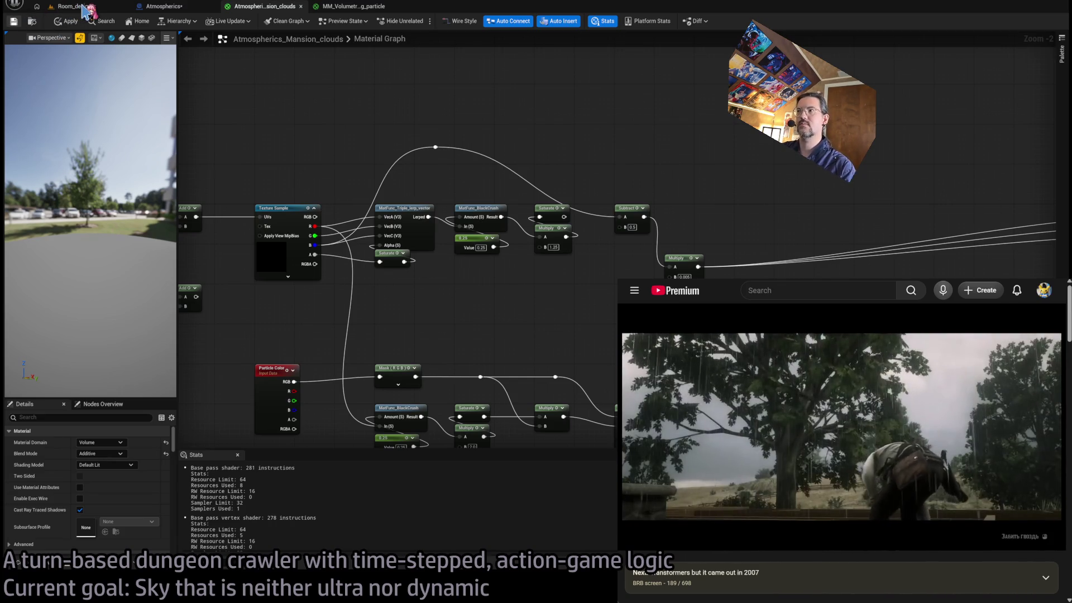
click(78, 6)
drag(581, 179, 582, 179)
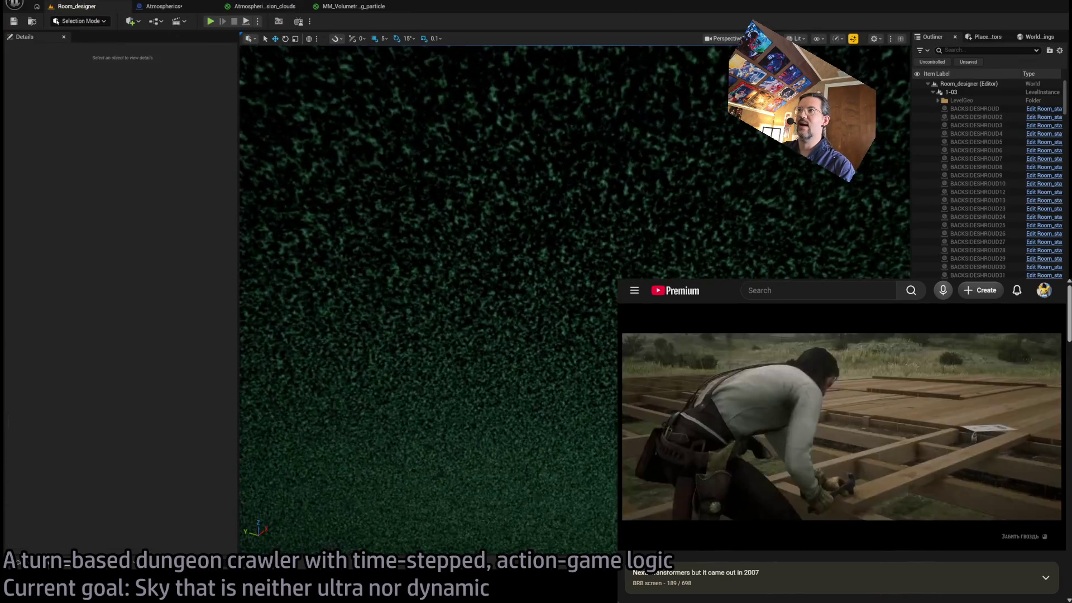
click(265, 7)
Set the Divide node's B to 5000000 and compare the clouds in the level.
mouse_move(327, 230)
mouse_down()
mouse_move(450, 222)
mouse_move(511, 255)
mouse_up()
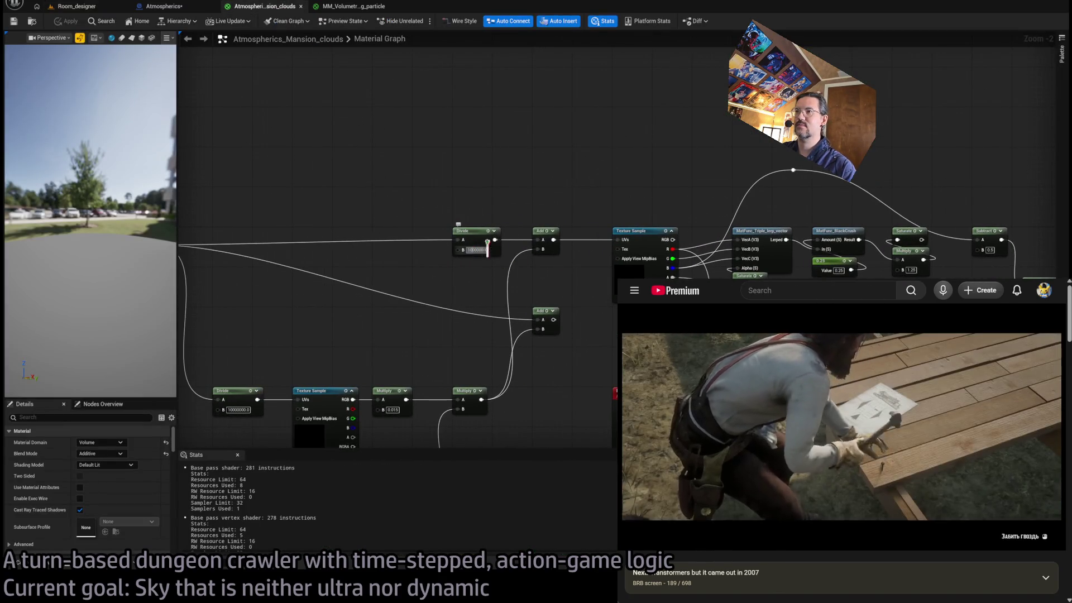
text(5000000)
key(Return)
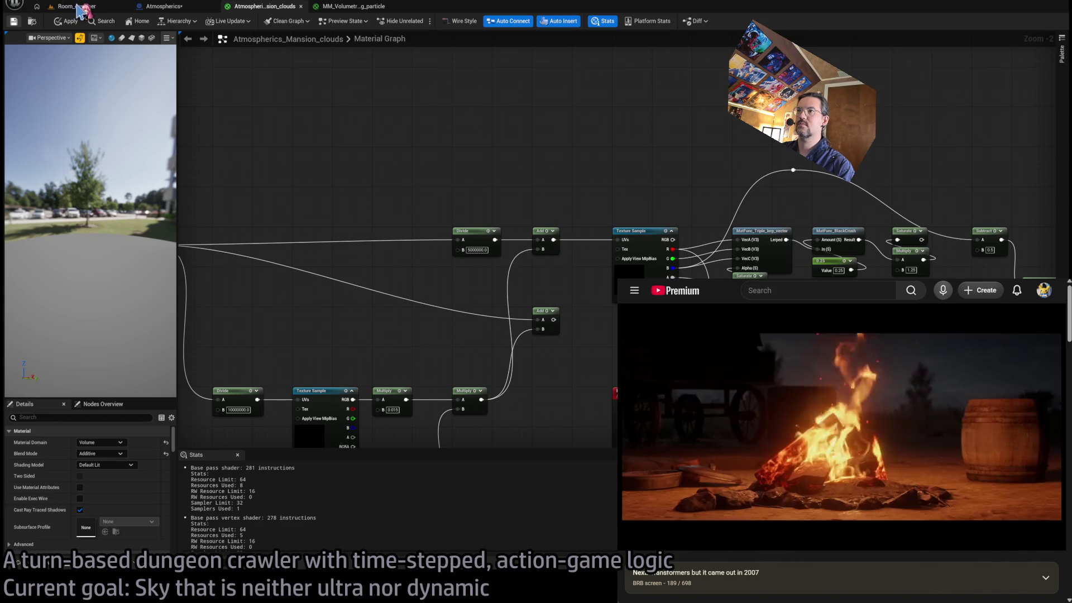
click(81, 8)
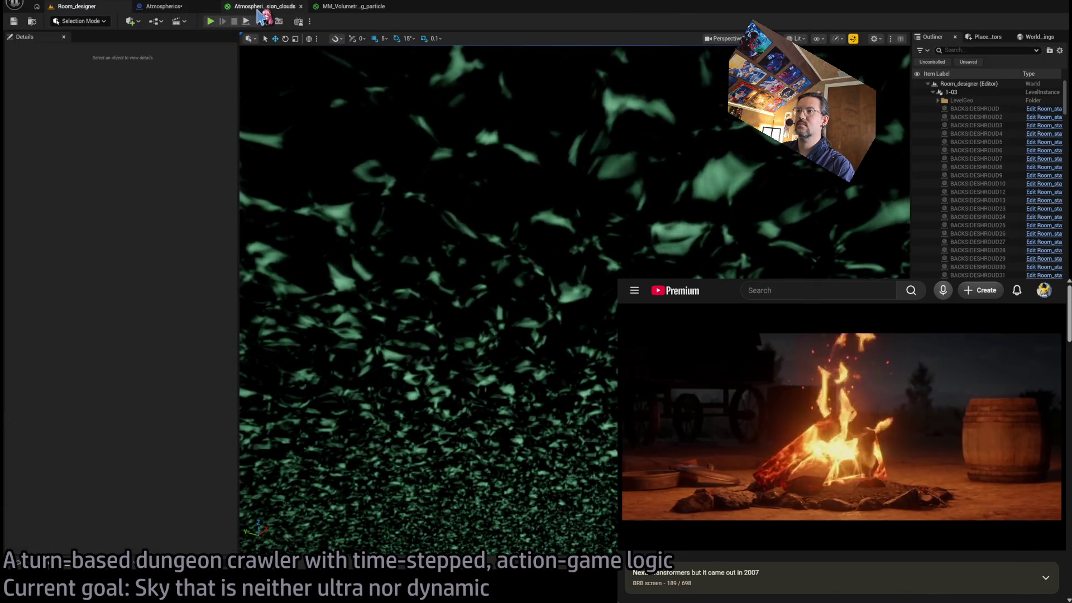
click(263, 7)
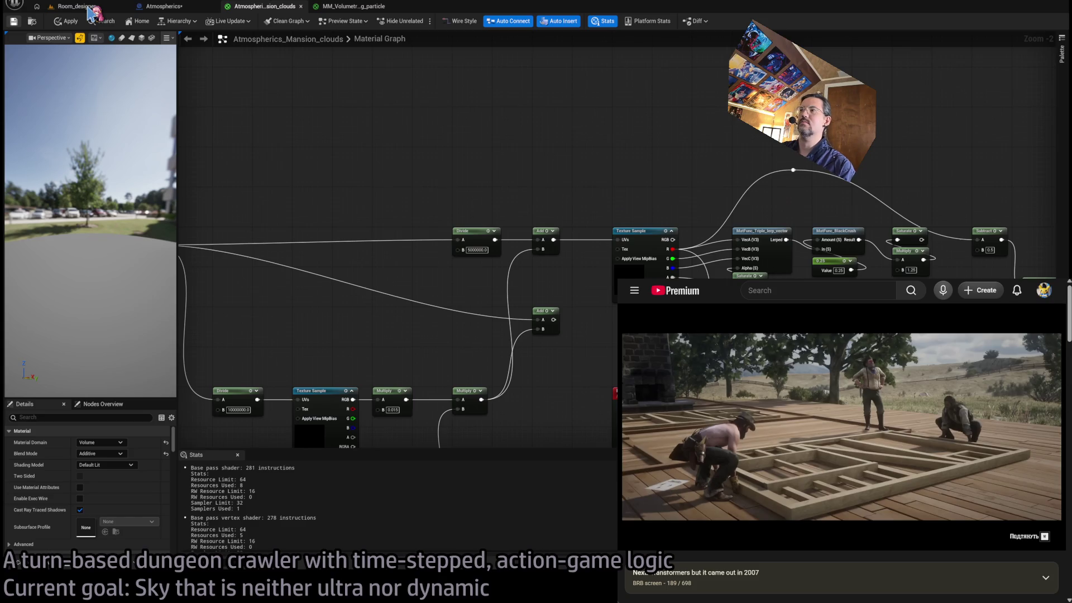
click(90, 10)
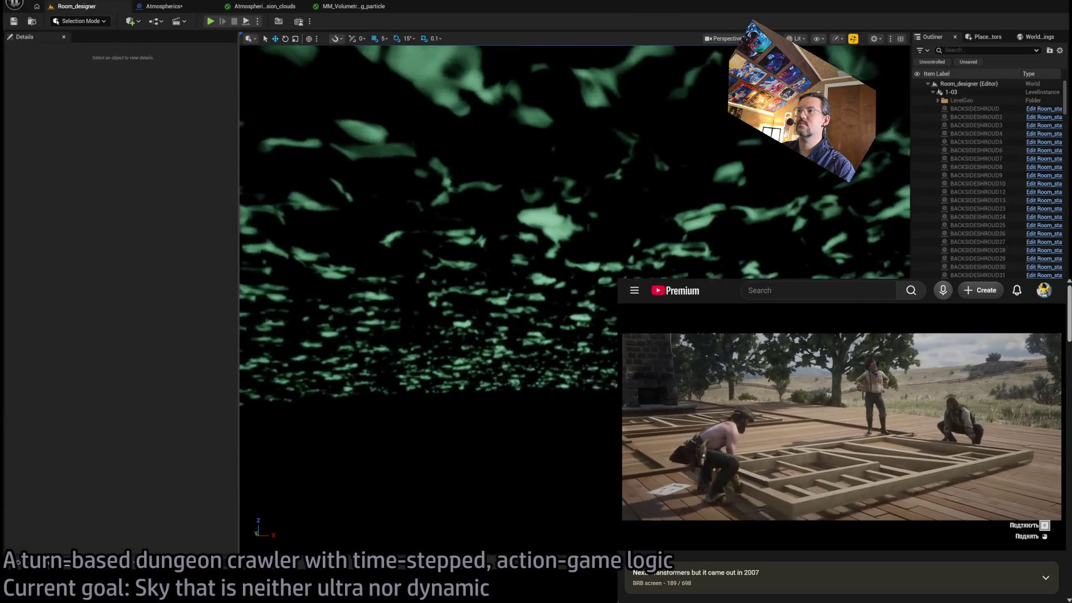
click(265, 6)
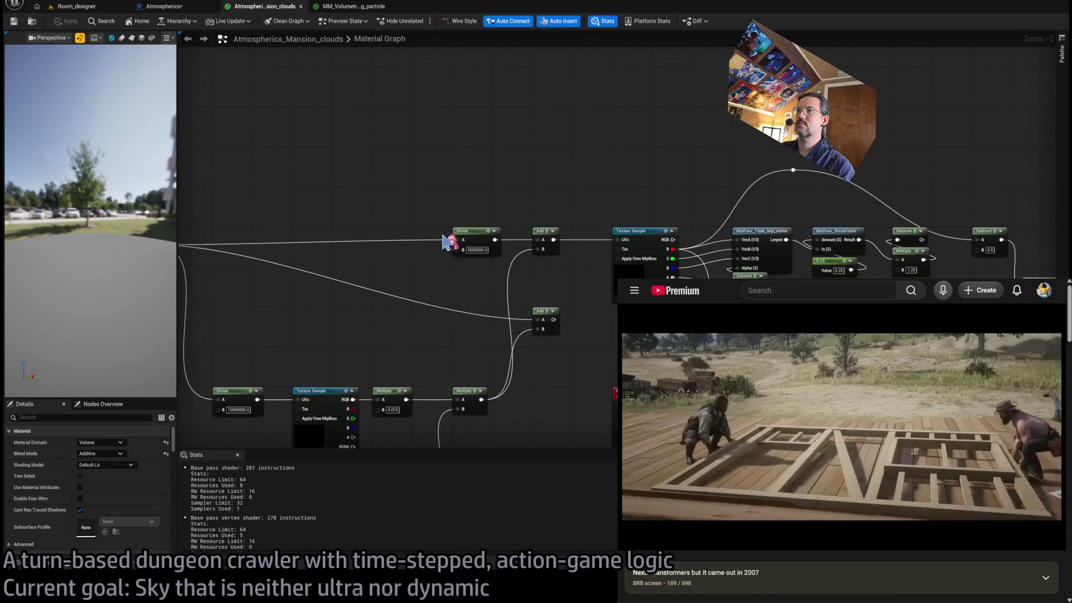
Disconnect the lower Multiply from the upper Add, review the green clouds, and open the Atmospherics blueprint.
drag(551, 267, 491, 327)
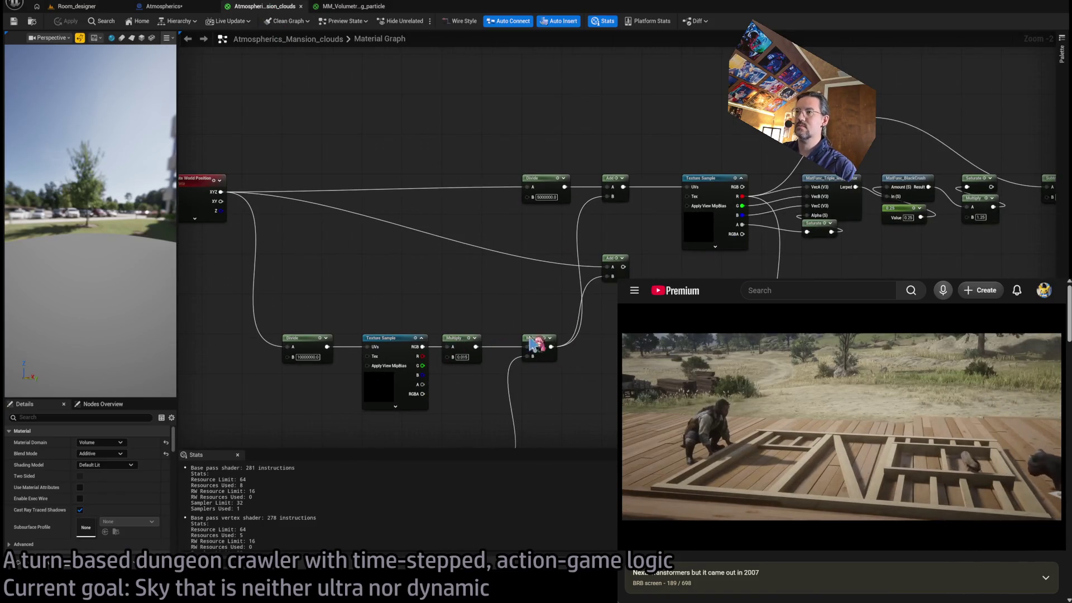
drag(608, 198, 622, 197)
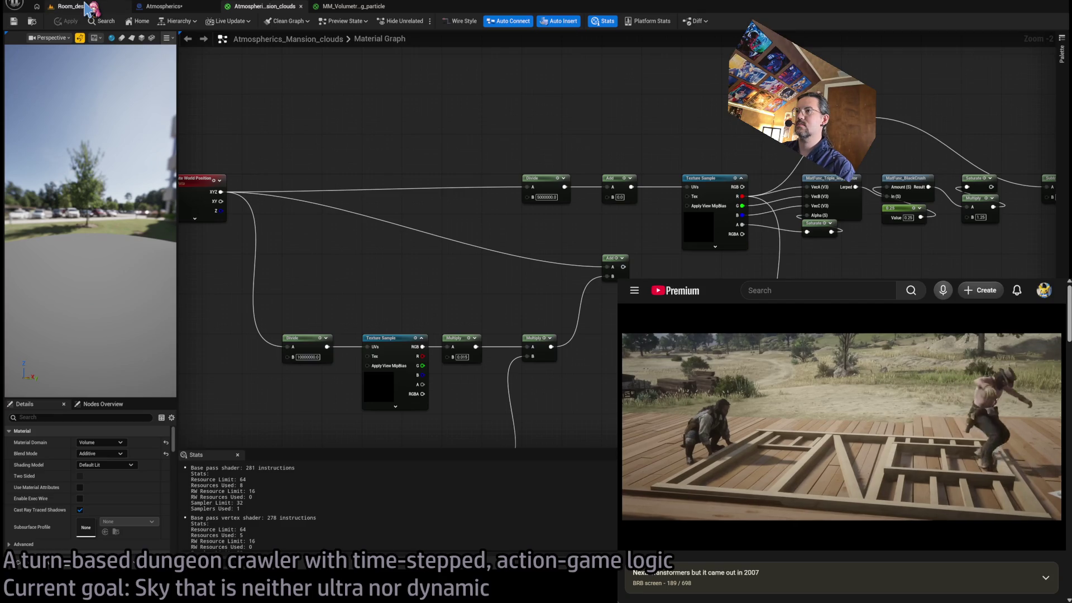
click(613, 259)
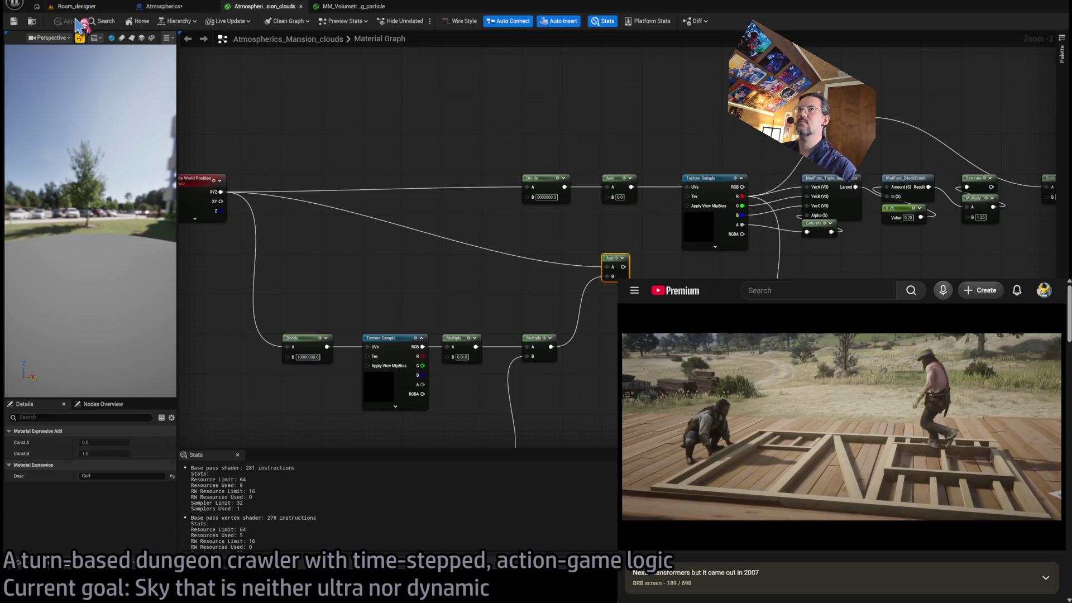
click(92, 7)
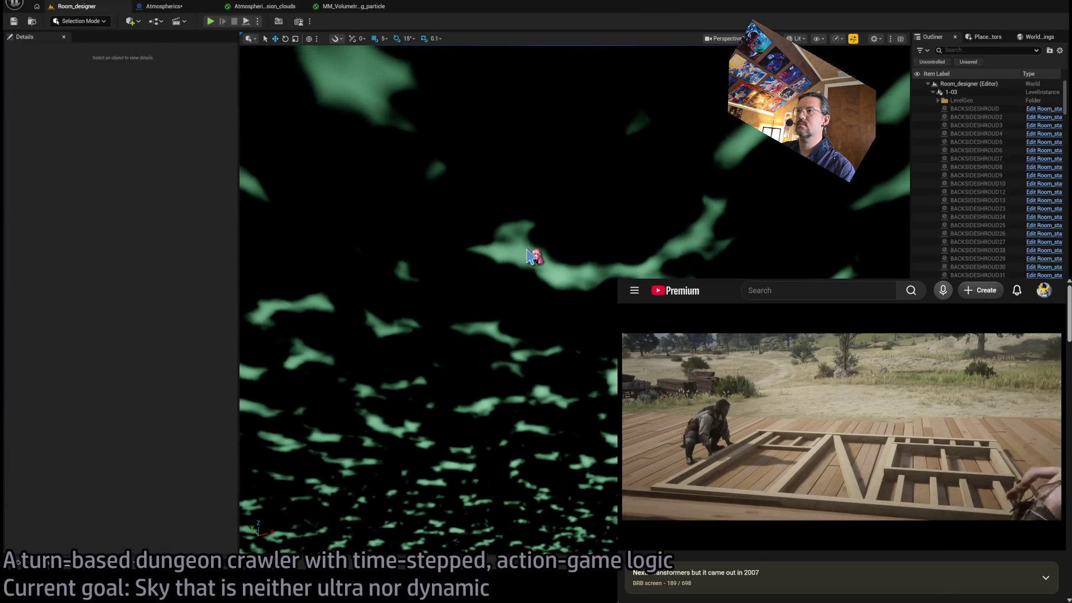
drag(562, 311, 562, 347)
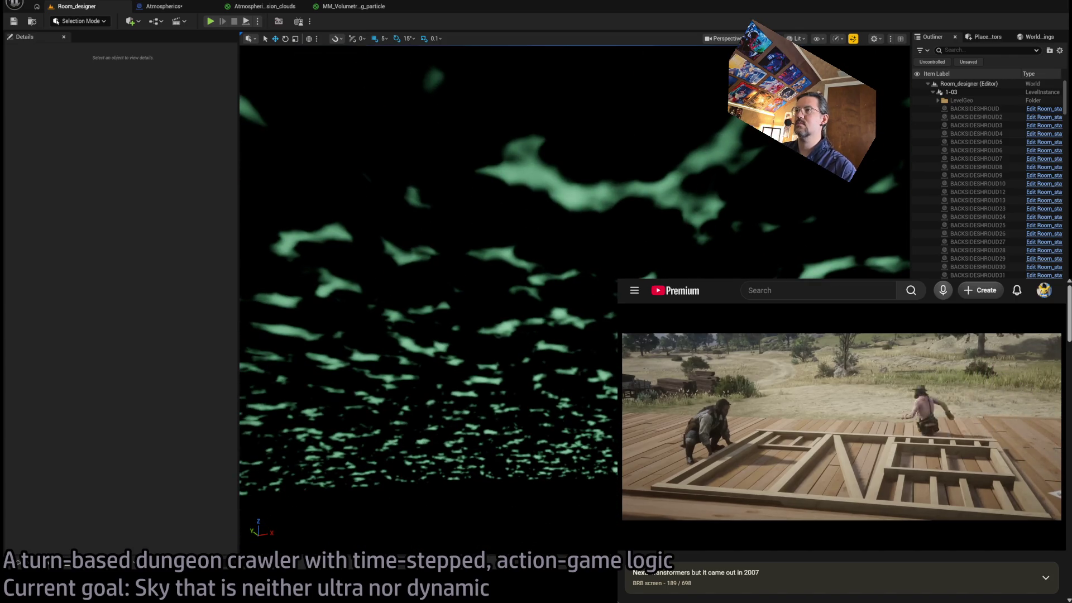
drag(562, 347, 563, 386)
mouse_move(411, 115)
mouse_down()
mouse_move(411, 84)
mouse_move(412, 115)
mouse_up()
mouse_move(423, 155)
mouse_down()
mouse_move(424, 144)
mouse_move(423, 155)
mouse_up()
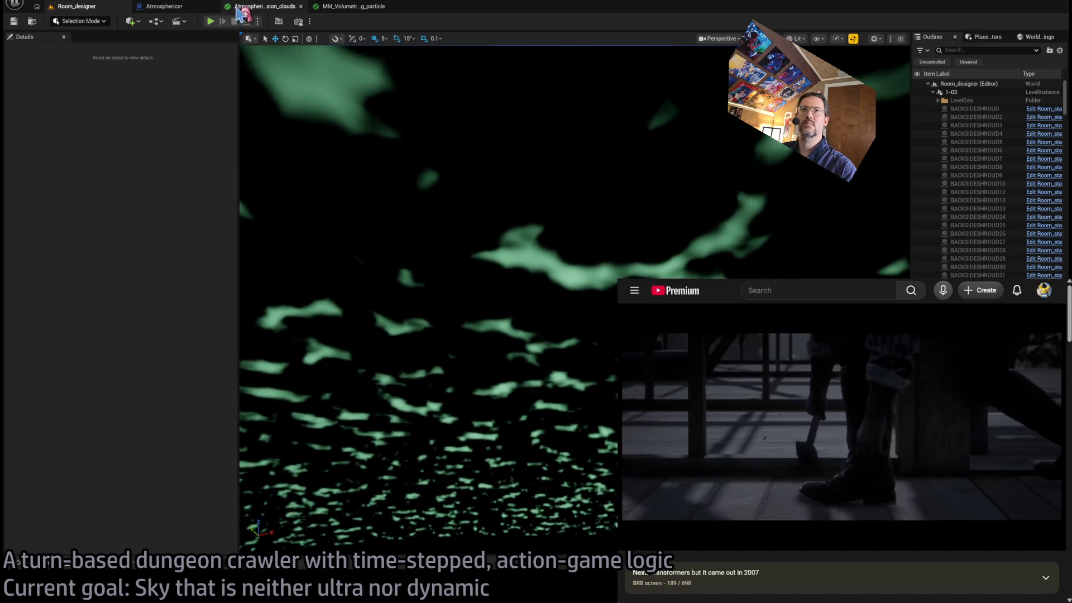
click(237, 8)
click(163, 6)
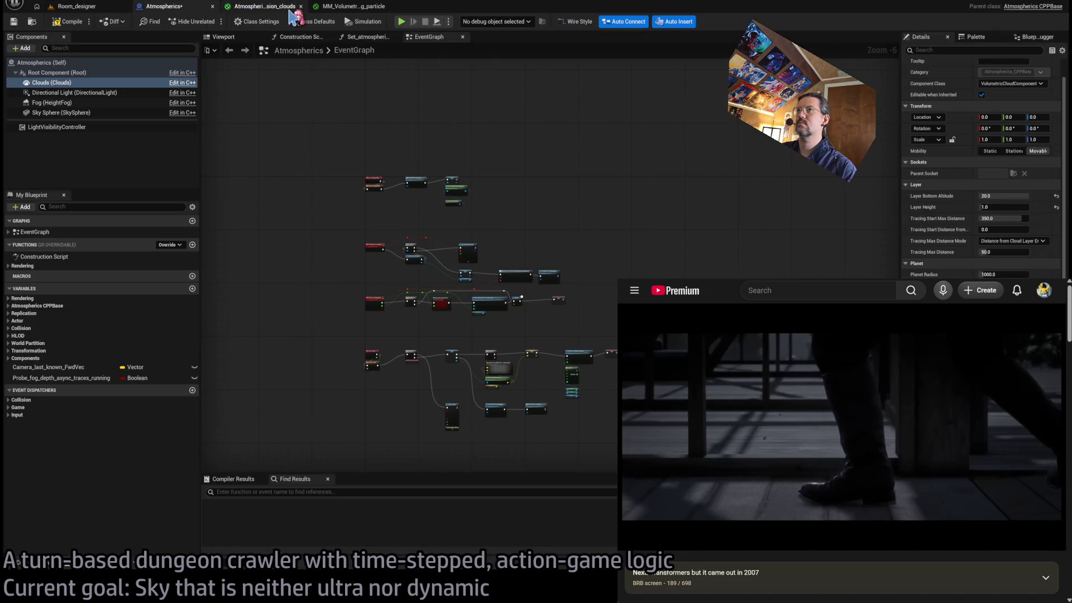
Set the Clouds Layer Height to 10.0, compile Atmospherics, and look up at the clouds in the level.
click(1005, 207)
text(10)
key(Return)
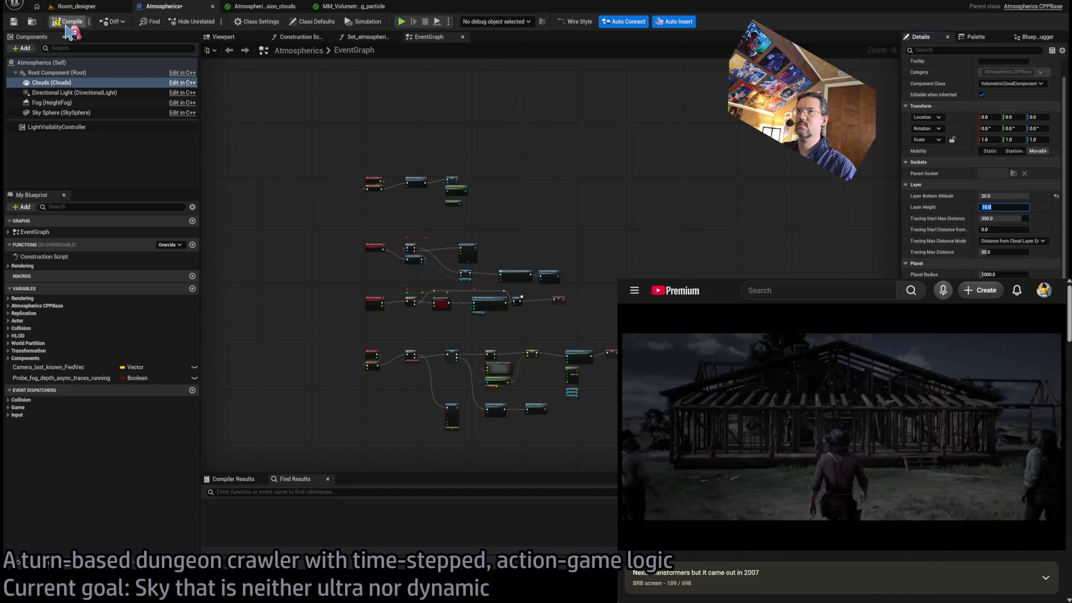
click(70, 22)
click(77, 6)
mouse_move(565, 252)
mouse_down()
mouse_move(566, 201)
mouse_move(566, 296)
mouse_up()
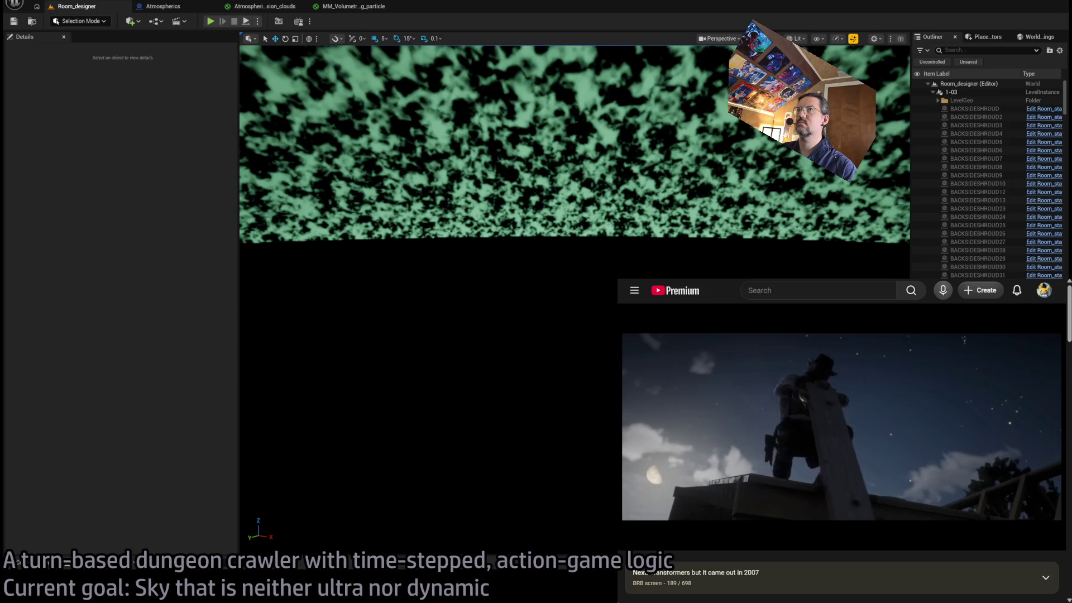
Select the 1-03 level instance and frame it in the viewport.
double_click(951, 92)
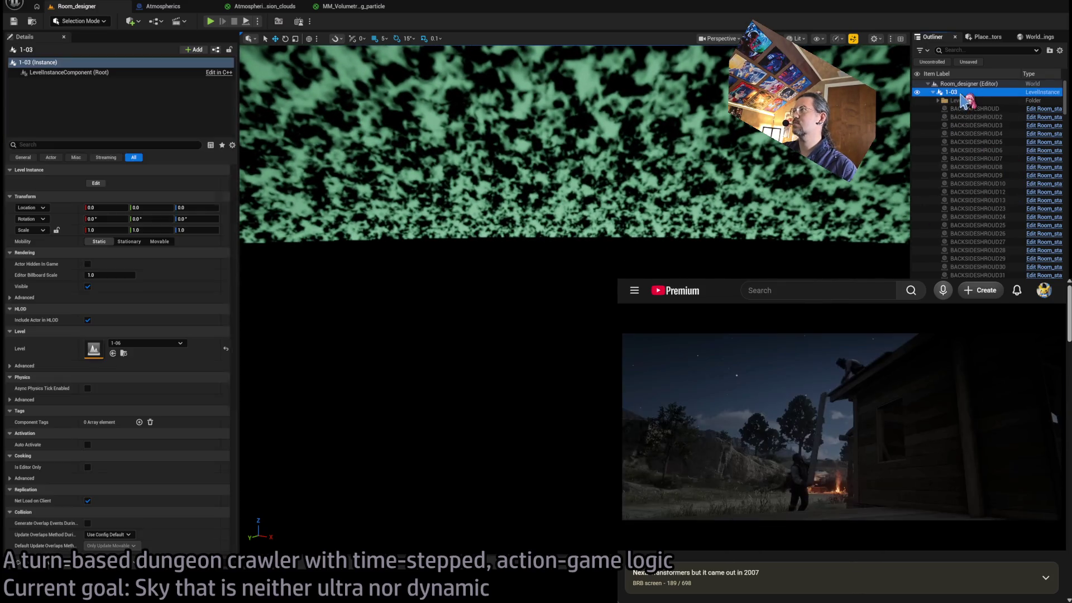
drag(566, 279, 614, 279)
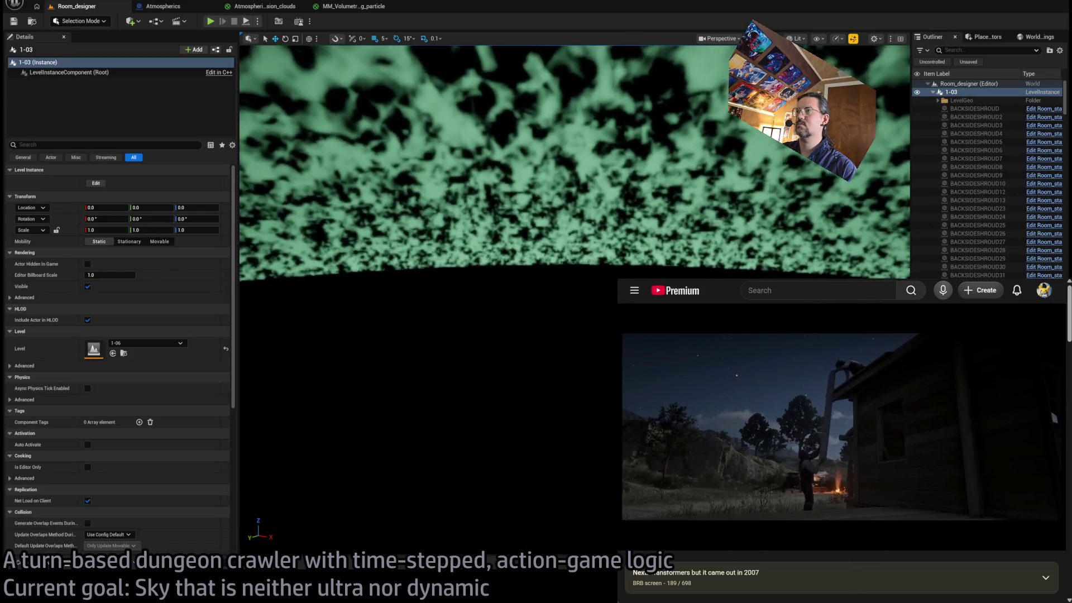
key(f)
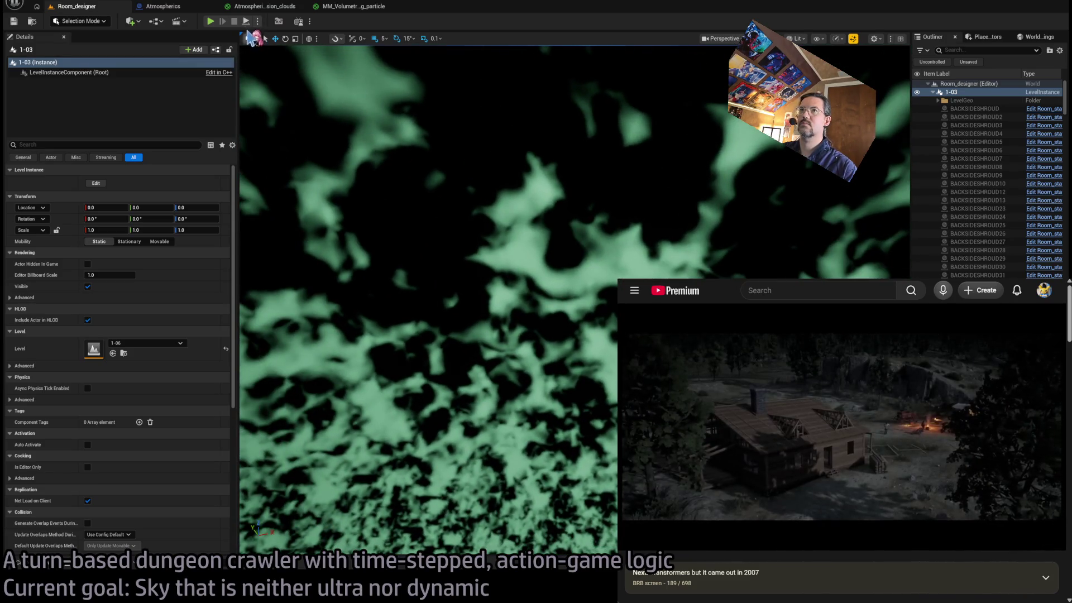
Set the first Divide node's B to 10000000 and review the wider clouds in the level sky.
click(249, 6)
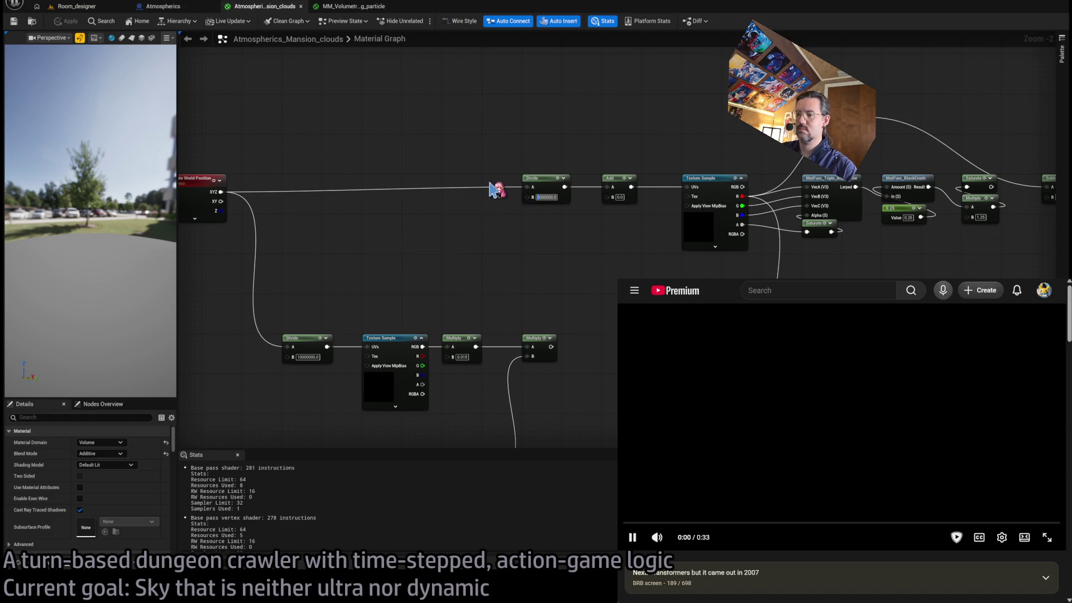
text(10000000)
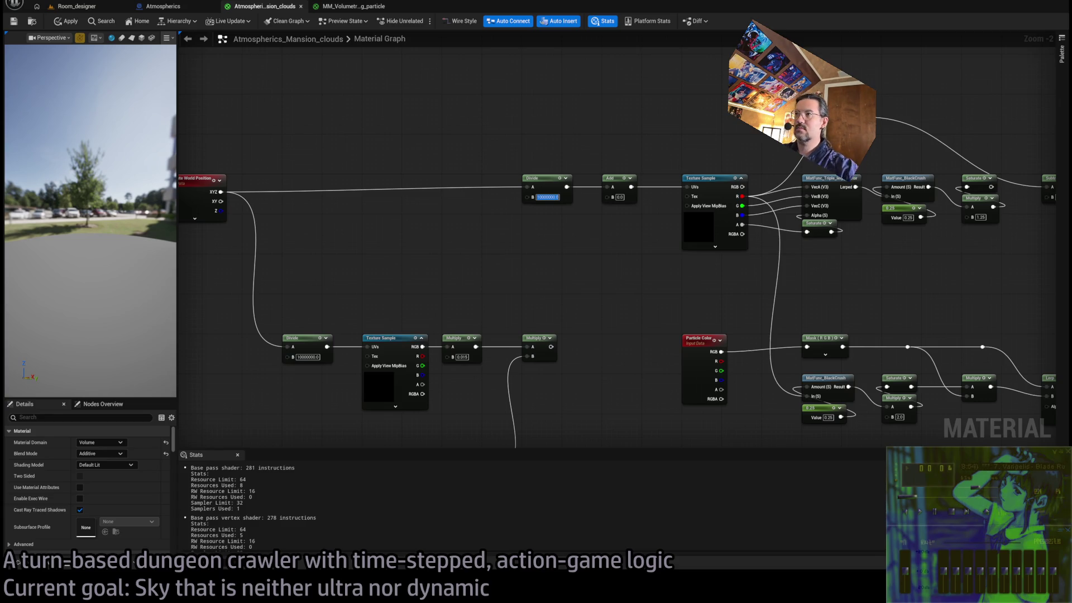
drag(674, 243, 619, 260)
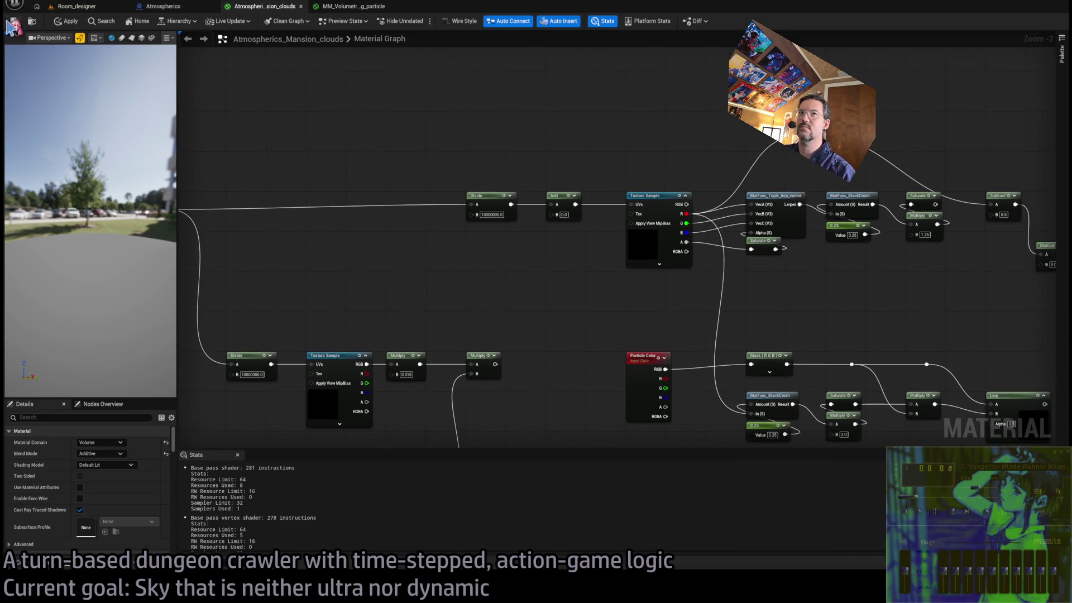
click(92, 8)
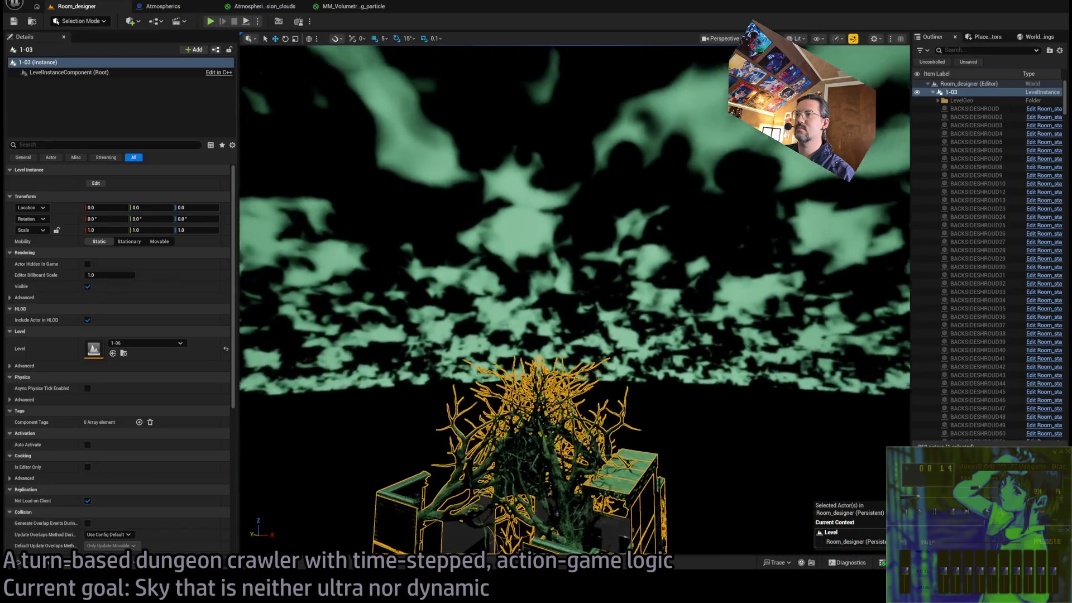
mouse_move(447, 119)
mouse_down()
mouse_move(447, 134)
mouse_move(447, 120)
mouse_up()
click(285, 8)
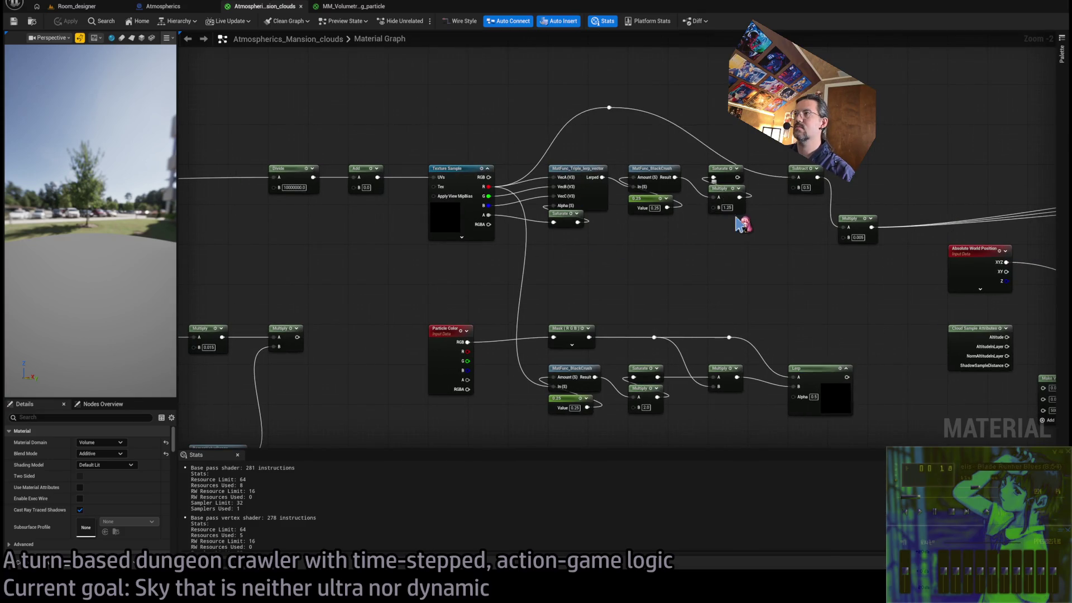
drag(743, 223, 718, 244)
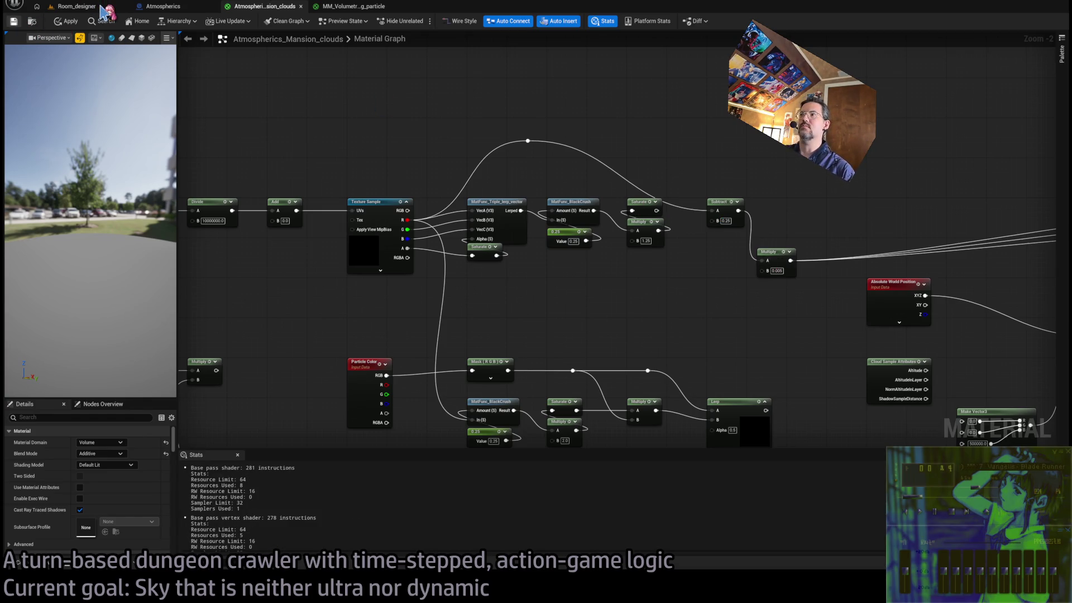
click(104, 8)
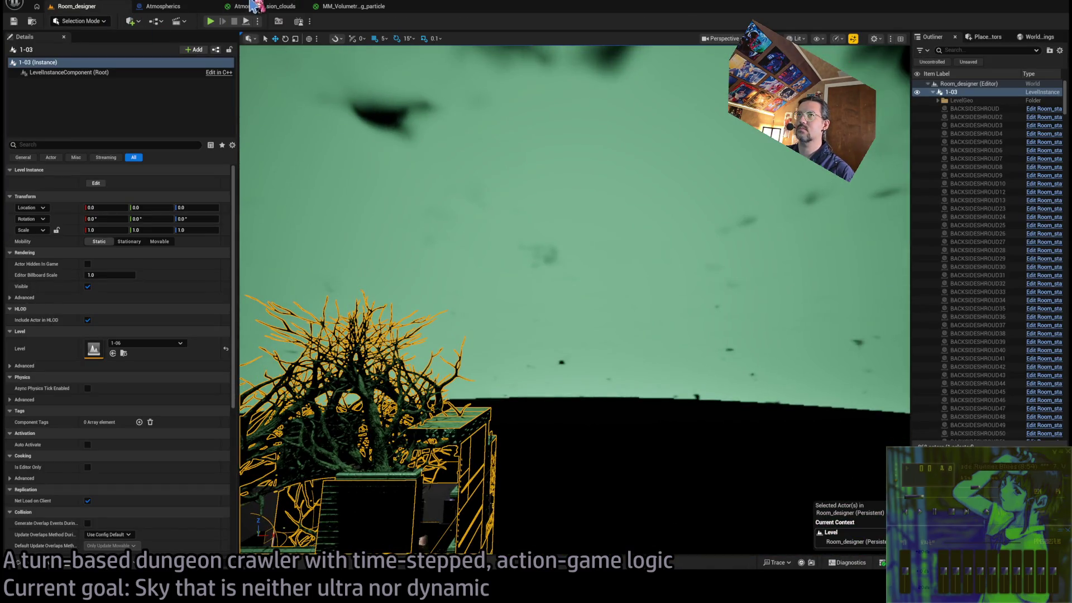
Set the Subtract offset to 0.35 and preview the resulting clouds in the level.
click(257, 7)
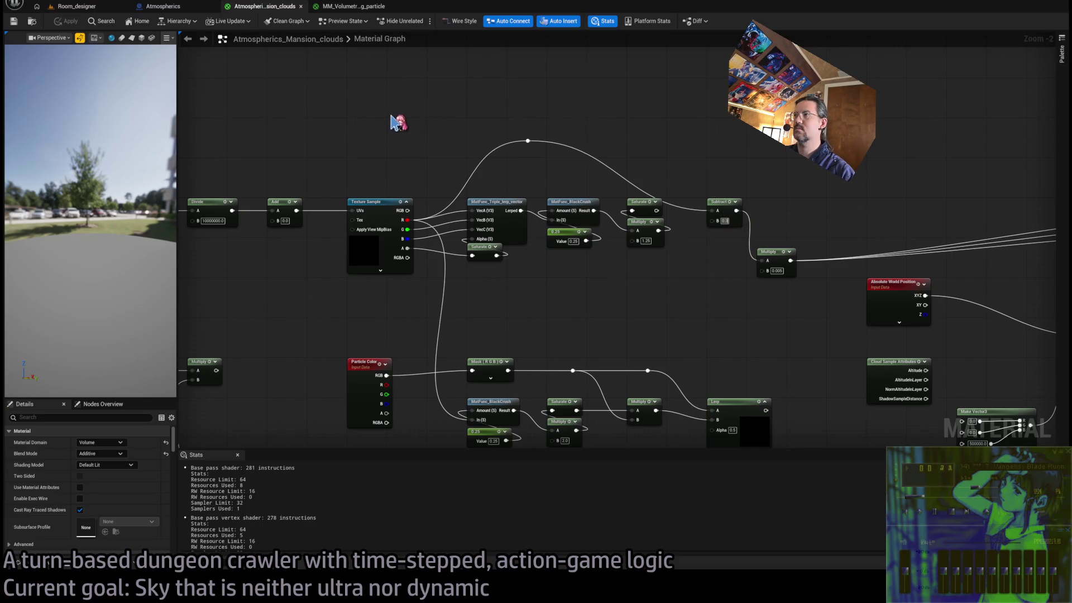
text(5)
key(Return)
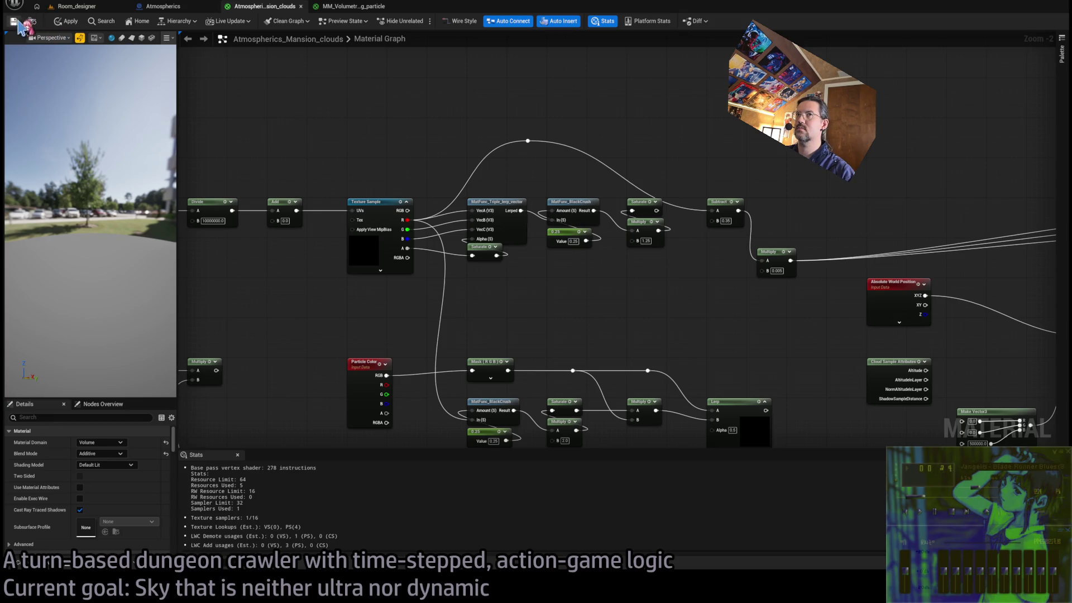
click(83, 7)
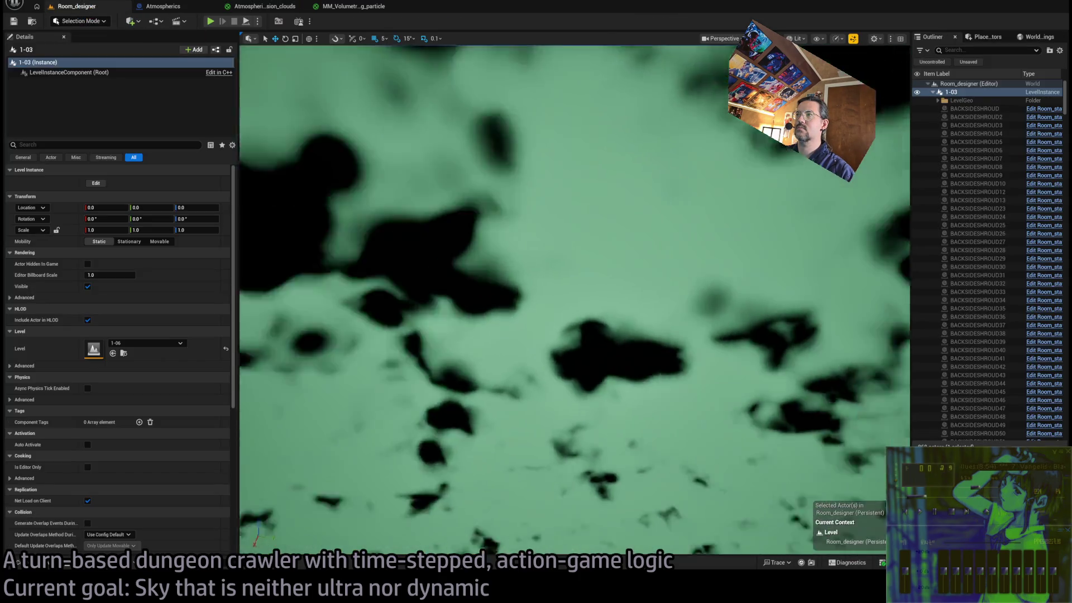
mouse_move(575, 301)
mouse_down()
mouse_move(575, 335)
mouse_move(553, 330)
mouse_move(563, 313)
mouse_move(558, 301)
mouse_move(561, 330)
mouse_move(544, 201)
mouse_up()
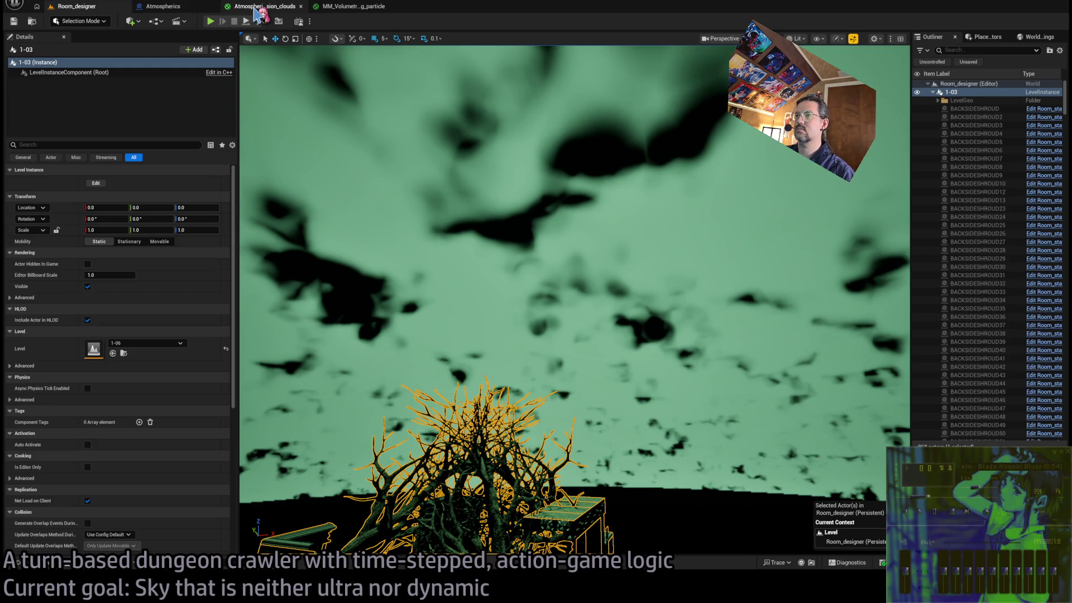
click(257, 7)
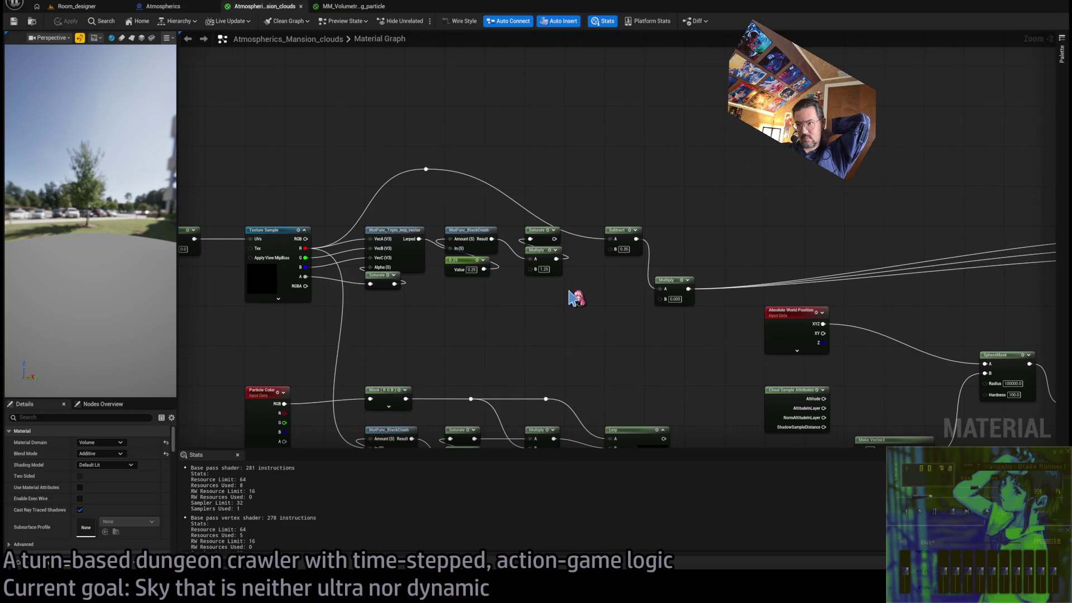
scroll(575, 298, down, 2)
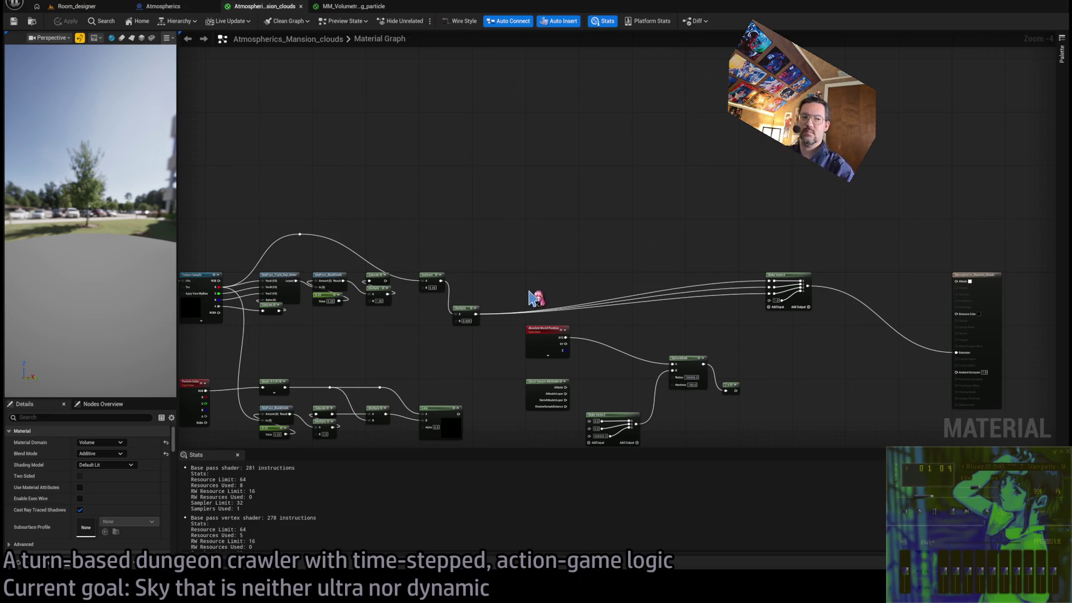
click(78, 6)
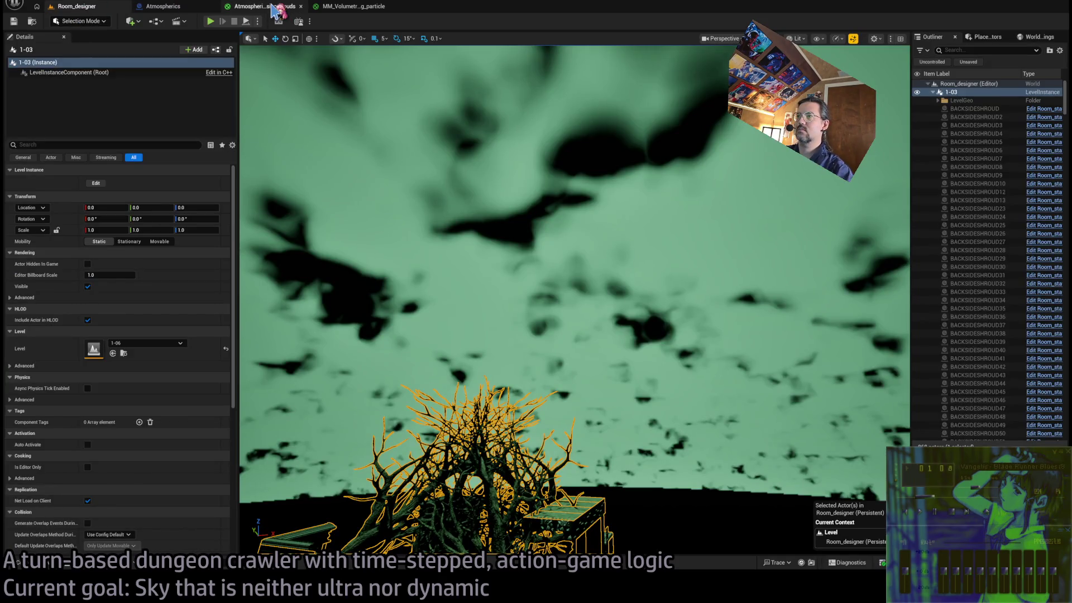
mouse_move(407, 143)
mouse_down()
mouse_move(424, 147)
mouse_move(390, 143)
mouse_move(407, 143)
mouse_up()
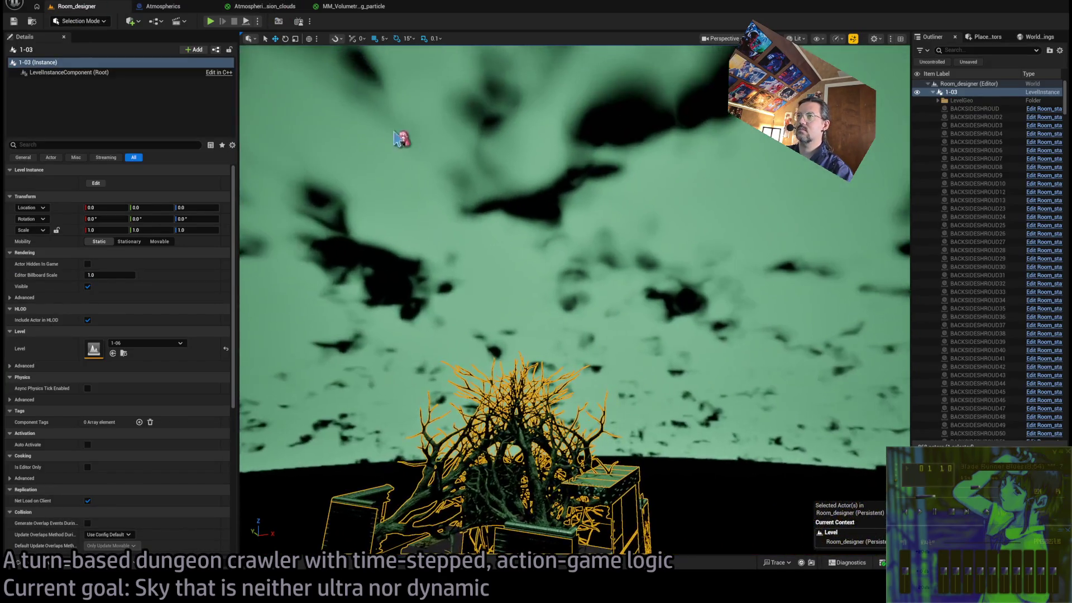
Raise the Subtract offset to 0.4 and align the Multiply node with Subtract's output.
click(257, 8)
scroll(558, 289, up, 4)
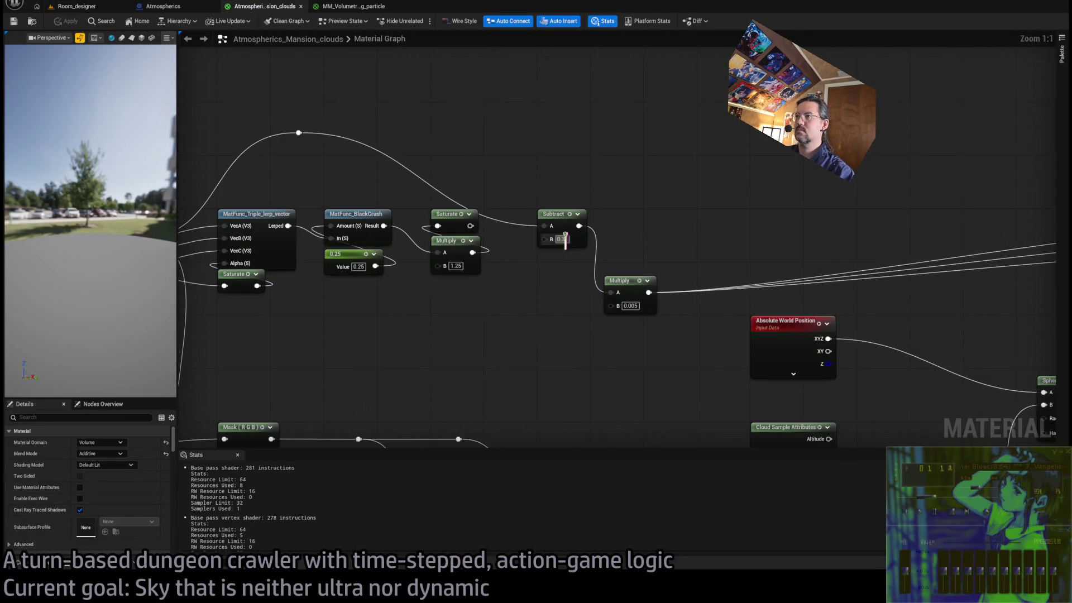
text(0.4)
key(Return)
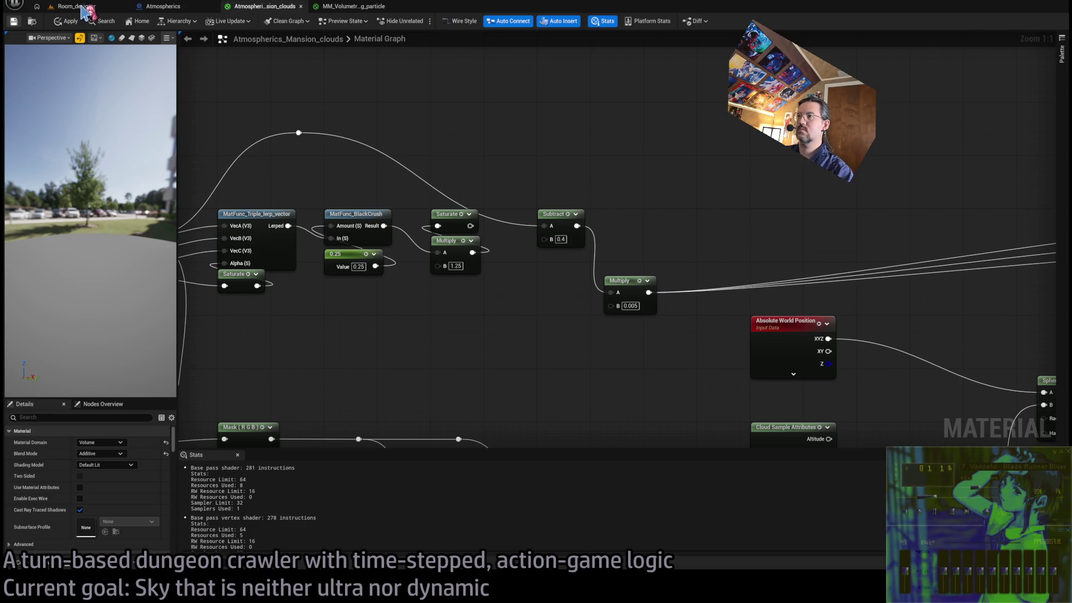
click(78, 7)
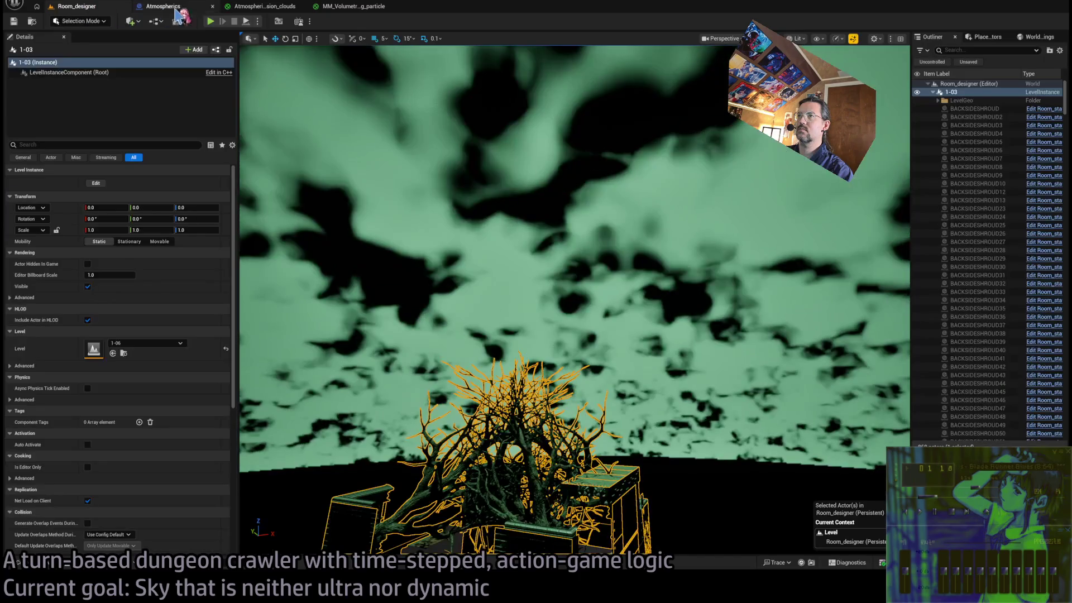
scroll(574, 300, up, 5)
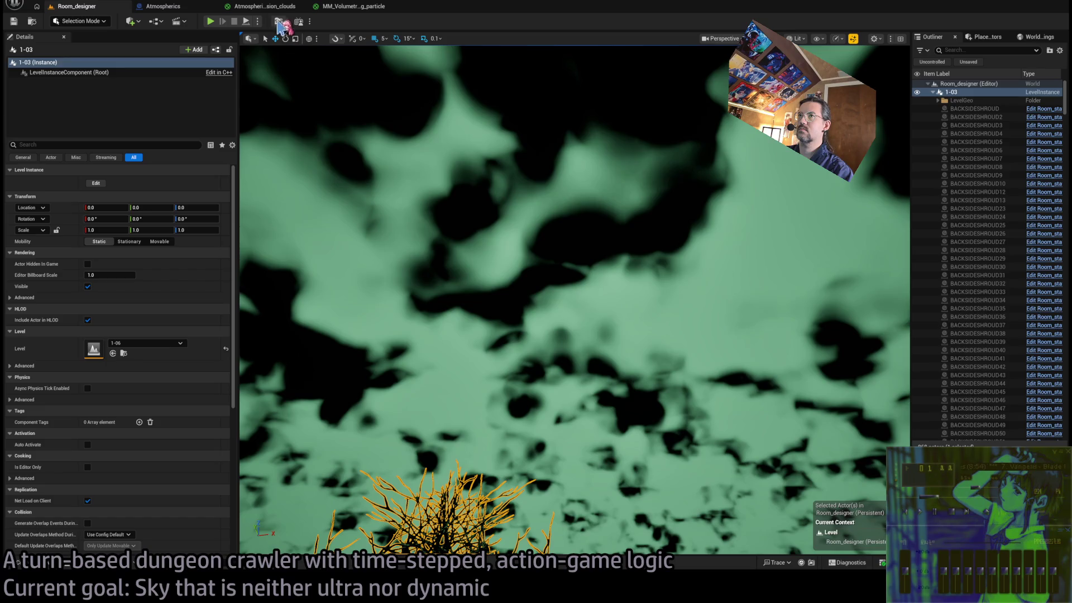
click(272, 7)
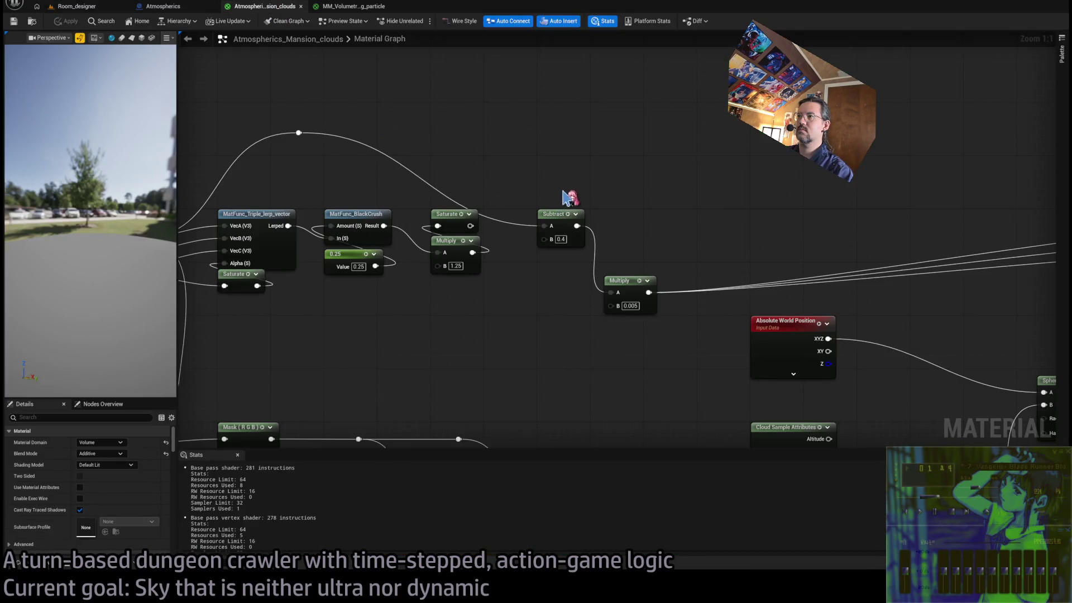
mouse_move(616, 280)
mouse_down()
mouse_move(664, 220)
mouse_move(764, 218)
mouse_up()
click(665, 195)
mouse_move(578, 228)
mouse_down()
mouse_move(616, 276)
mouse_move(653, 287)
mouse_move(636, 222)
mouse_up()
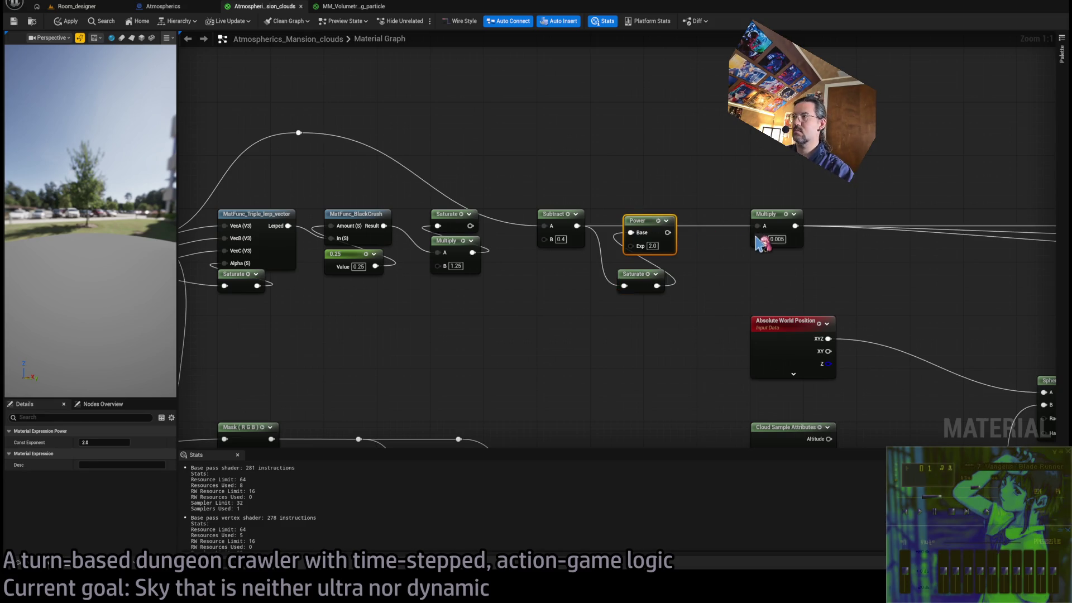
mouse_move(757, 225)
mouse_down()
mouse_move(659, 228)
mouse_move(672, 224)
mouse_up()
click(651, 246)
text(4)
key(Return)
drag(631, 275, 657, 255)
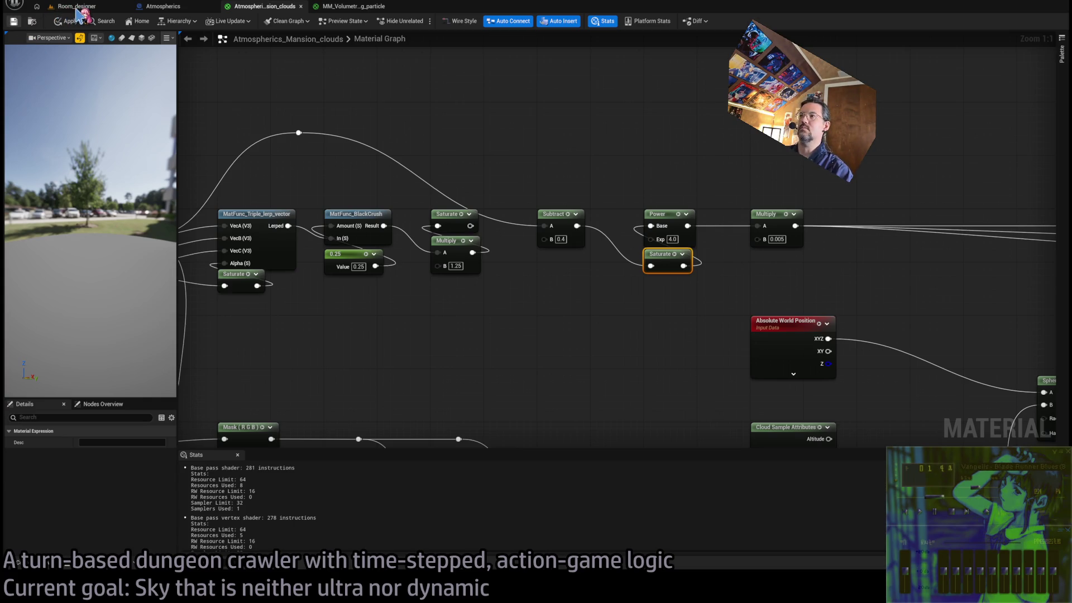
click(76, 7)
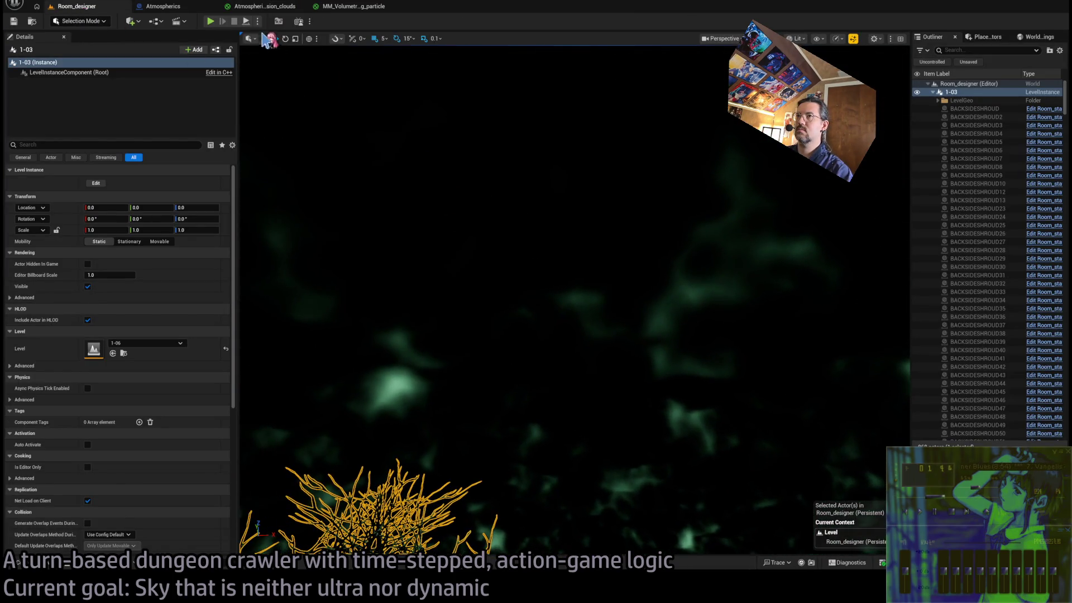
click(255, 9)
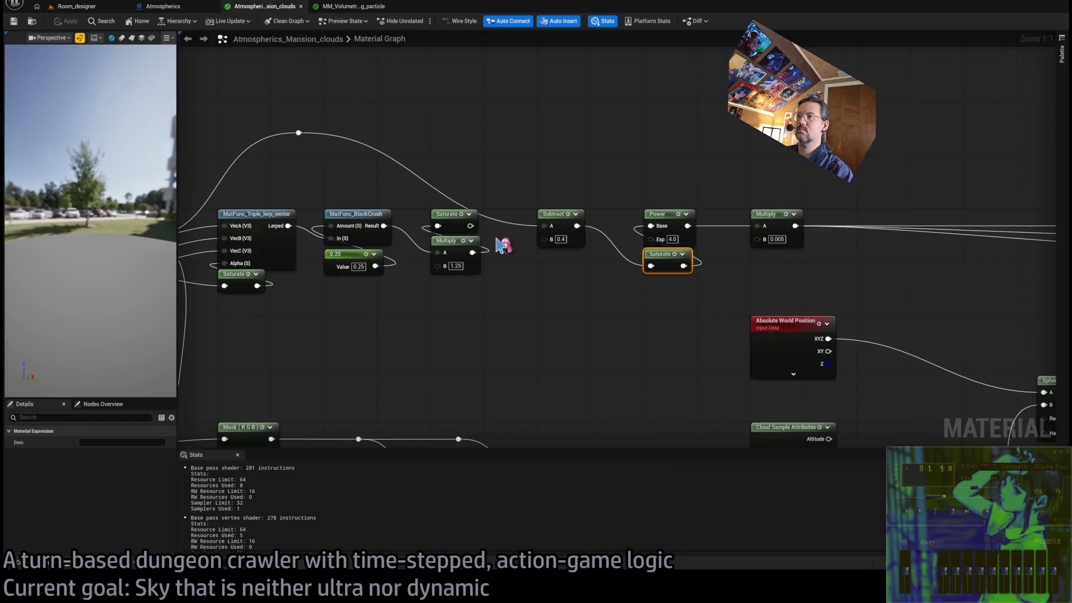
text(0.1)
key(Return)
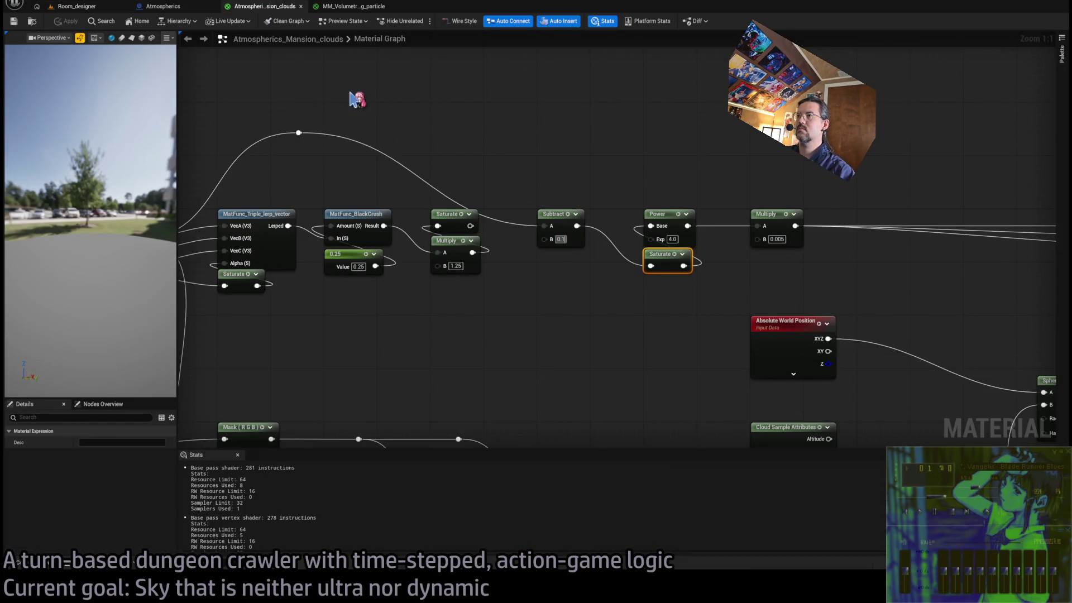
click(85, 6)
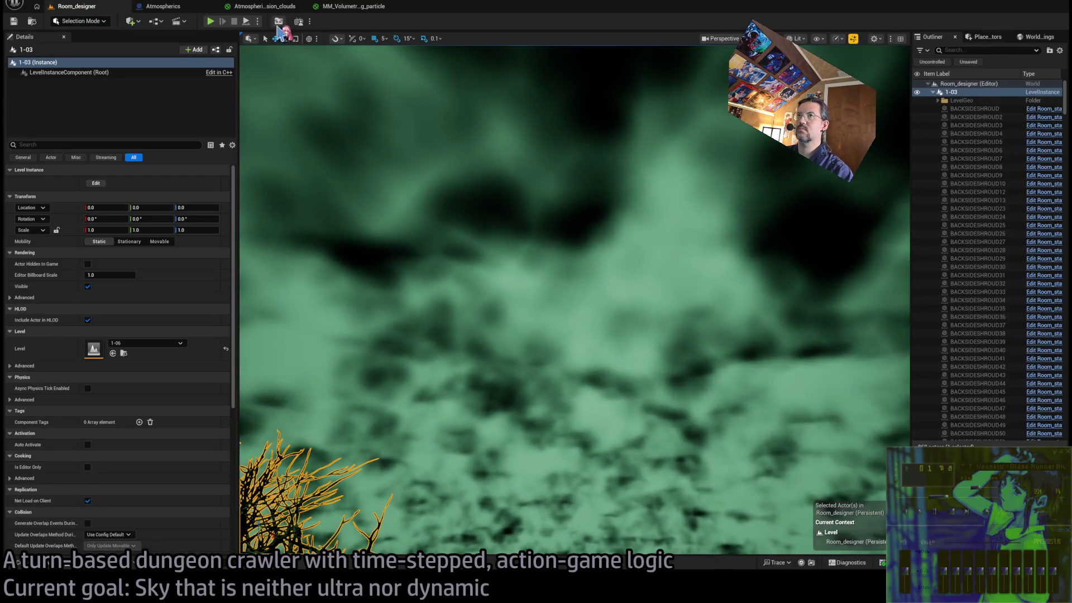
click(263, 6)
text(2)
key(Return)
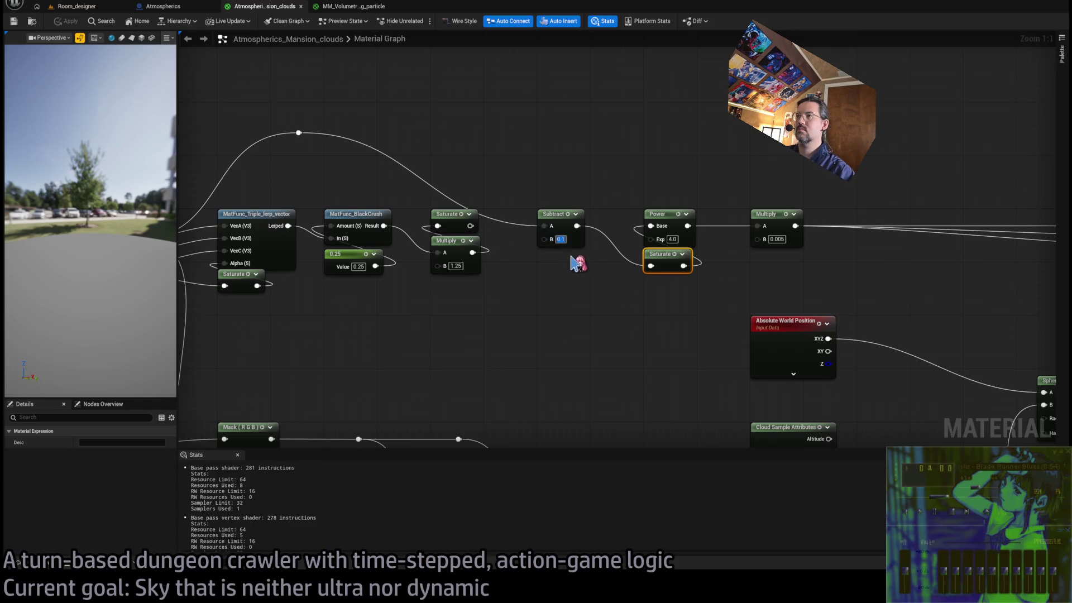
text(0.2)
click(56, 22)
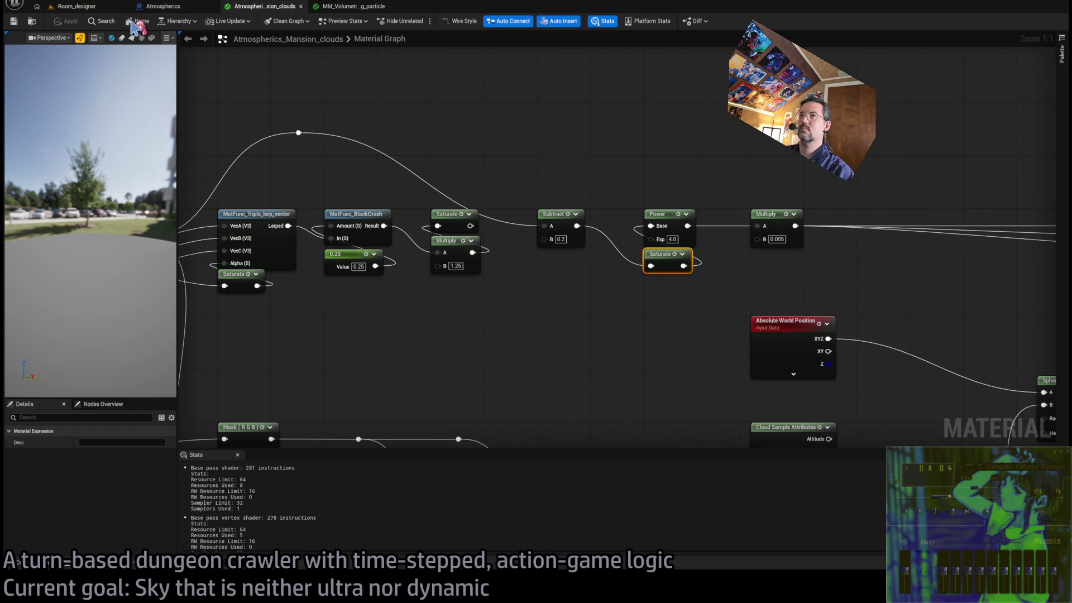
click(77, 6)
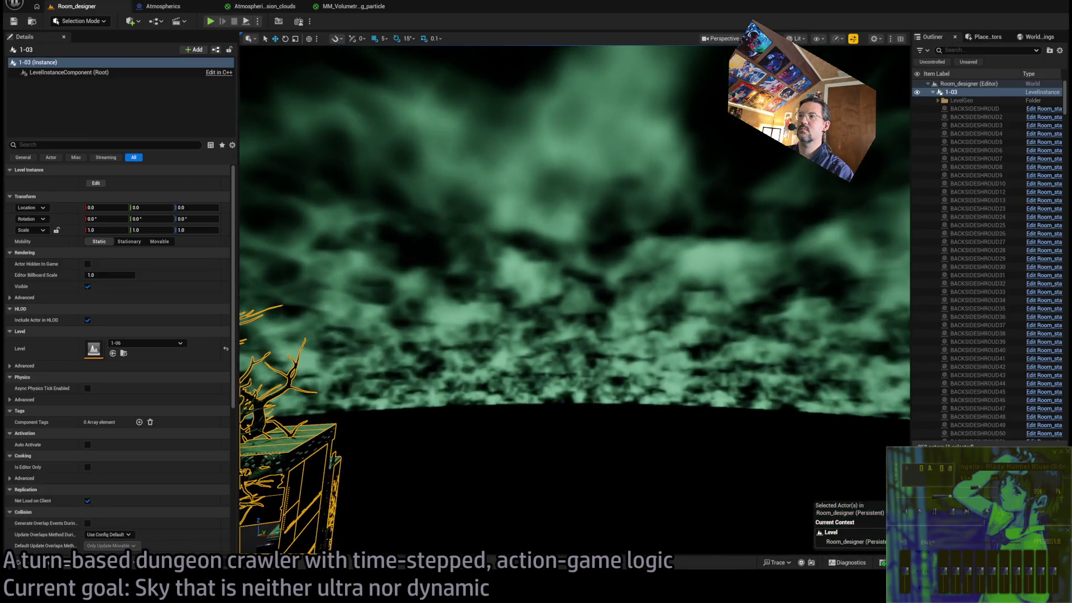
key(w)
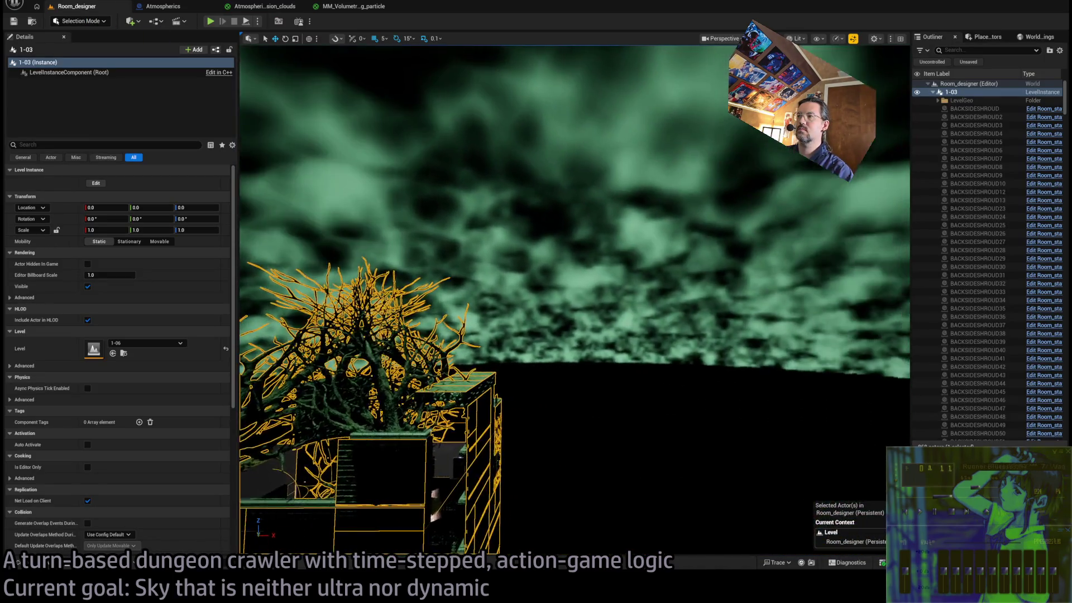
key(s)
mouse_move(575, 301)
mouse_down()
mouse_move(575, 251)
mouse_move(575, 279)
mouse_move(514, 251)
mouse_up()
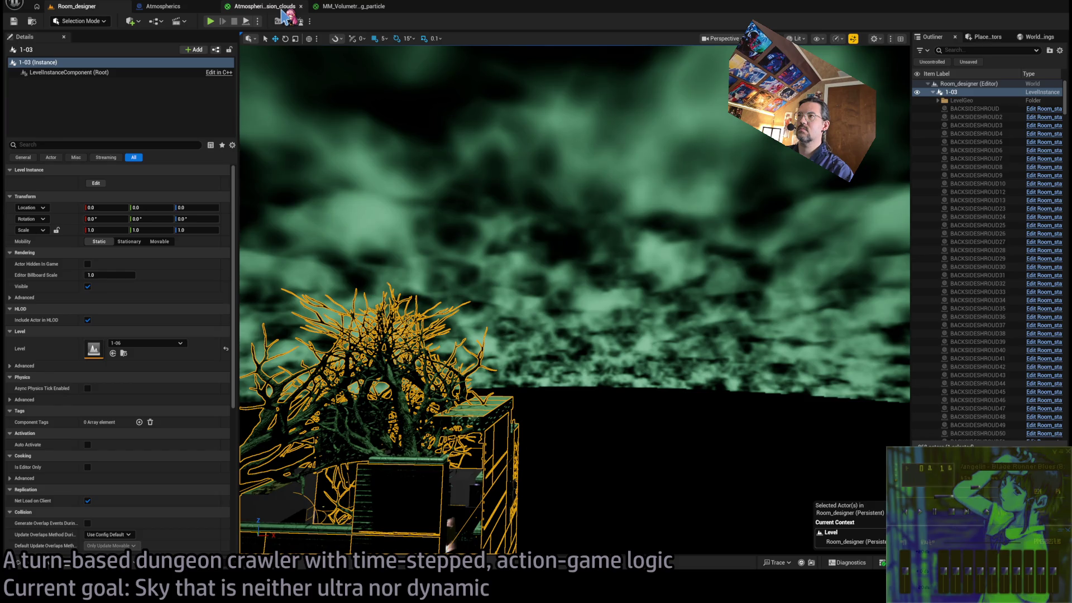
click(263, 6)
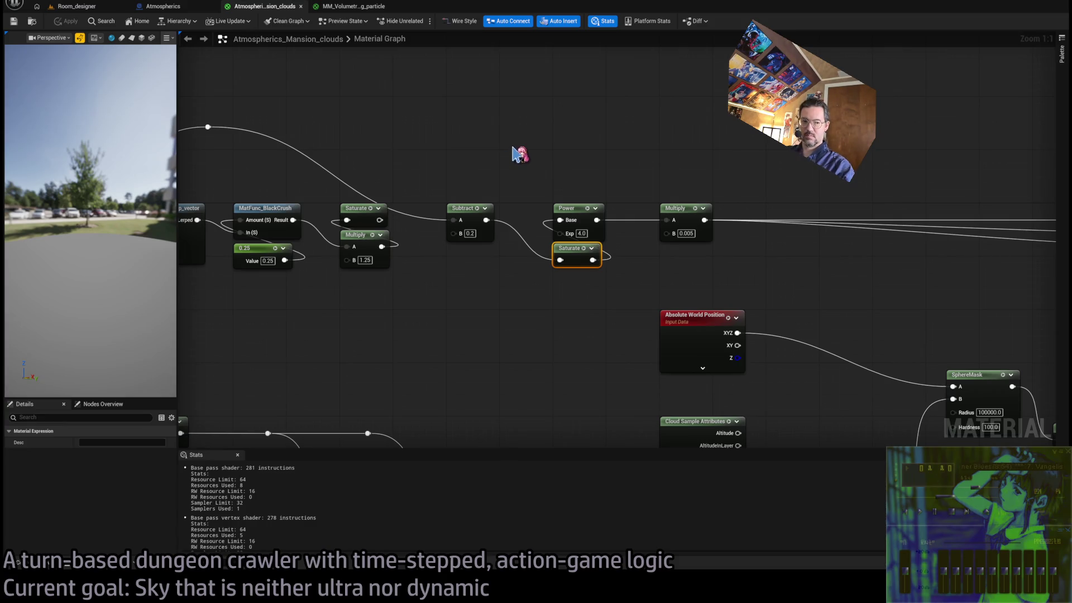
Wire the Multiply output into Add's B and set the offset strength to 0.005.
scroll(686, 162, down, 3)
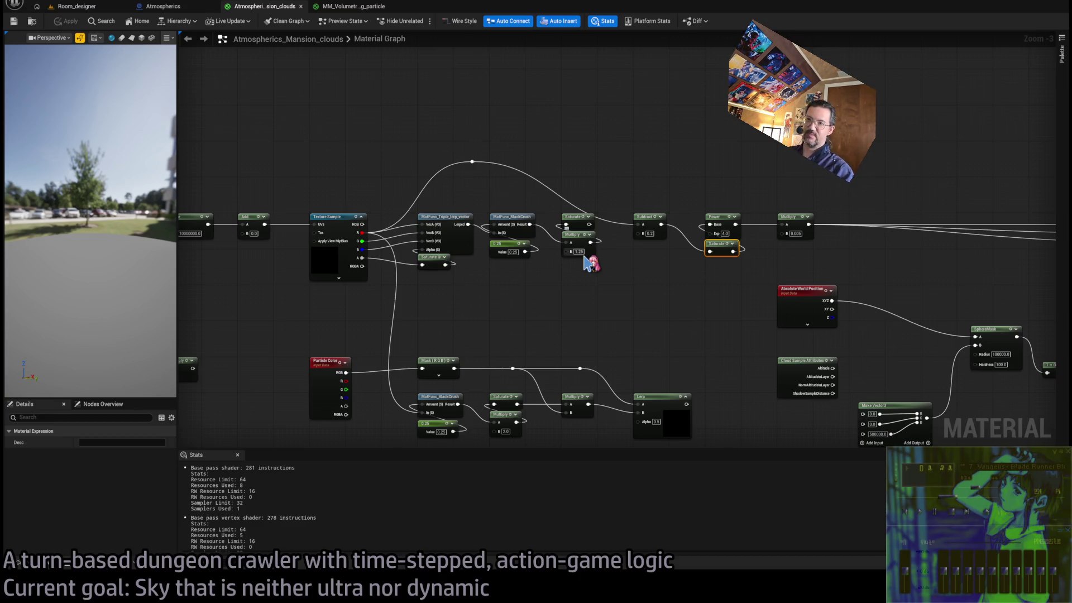
mouse_move(522, 295)
mouse_down()
mouse_move(642, 271)
mouse_move(667, 290)
mouse_move(642, 286)
mouse_up()
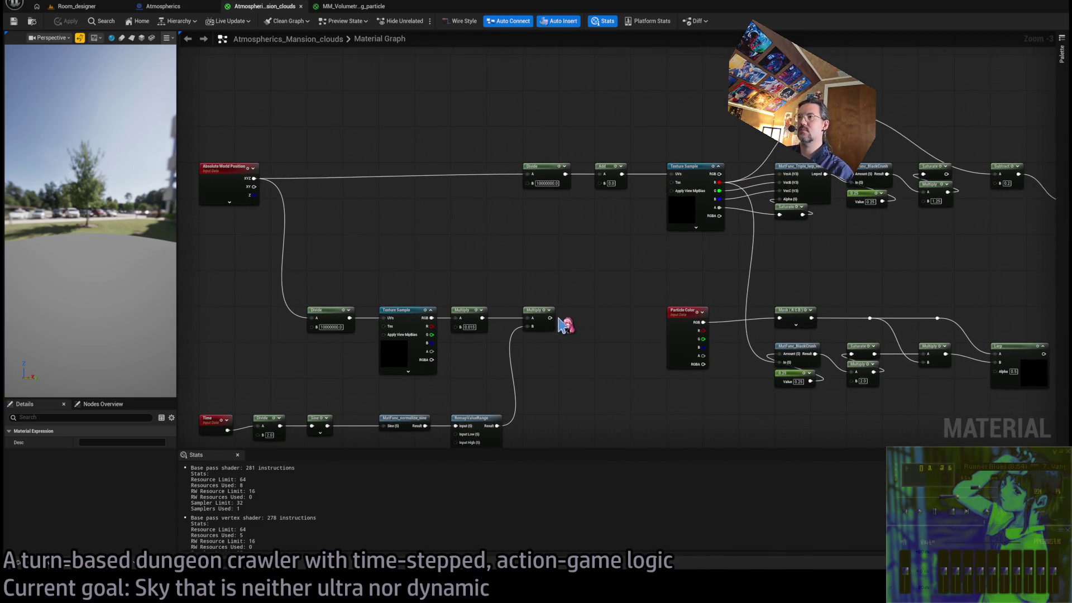
mouse_move(553, 323)
mouse_down()
mouse_move(694, 180)
mouse_move(642, 316)
mouse_move(597, 287)
mouse_up()
drag(550, 320, 600, 188)
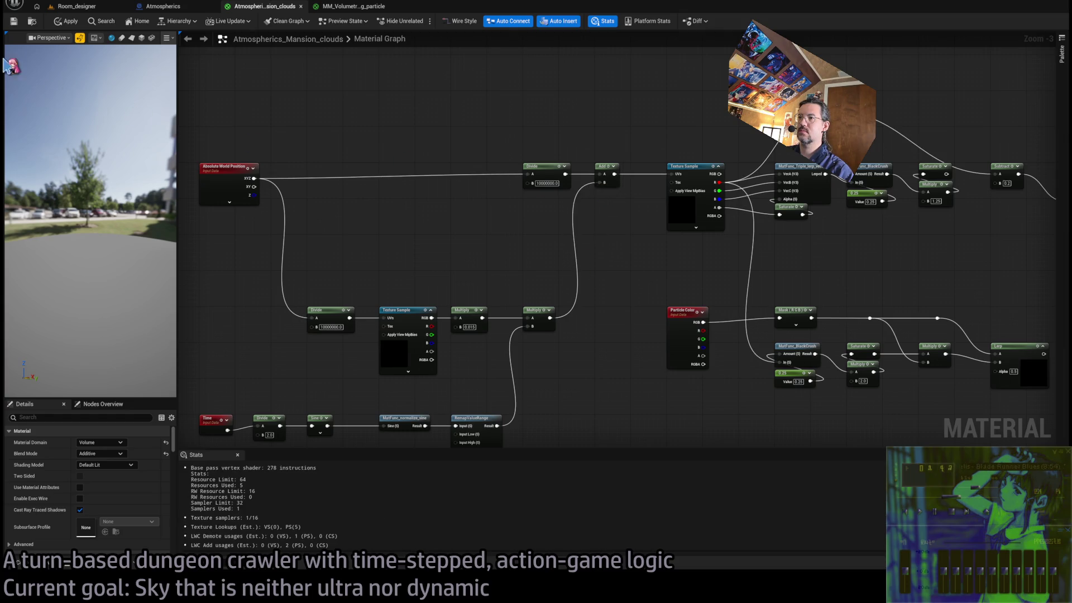
click(93, 7)
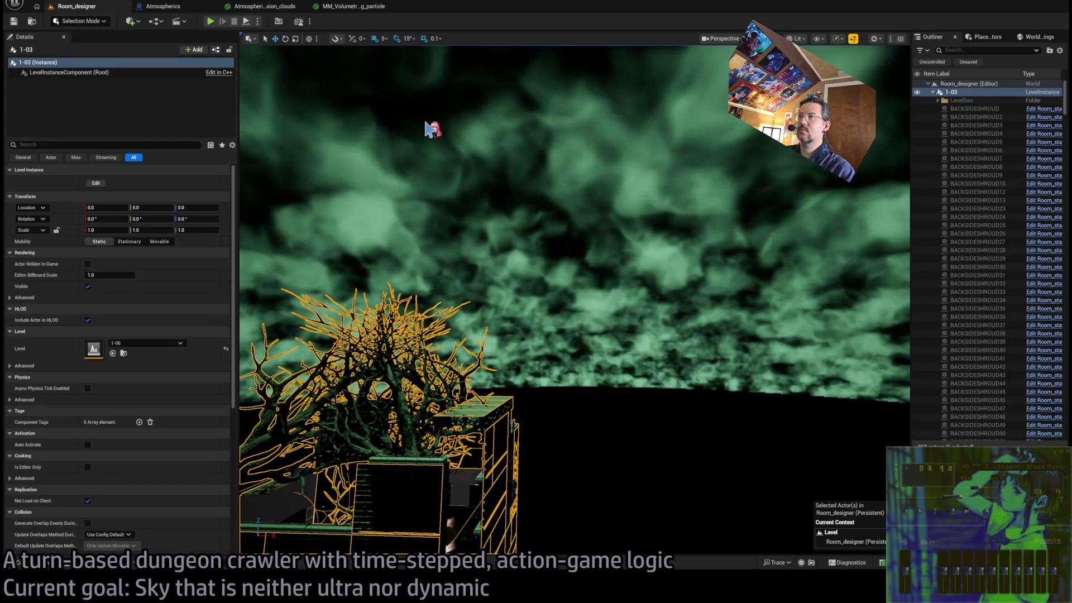
drag(433, 130, 548, 172)
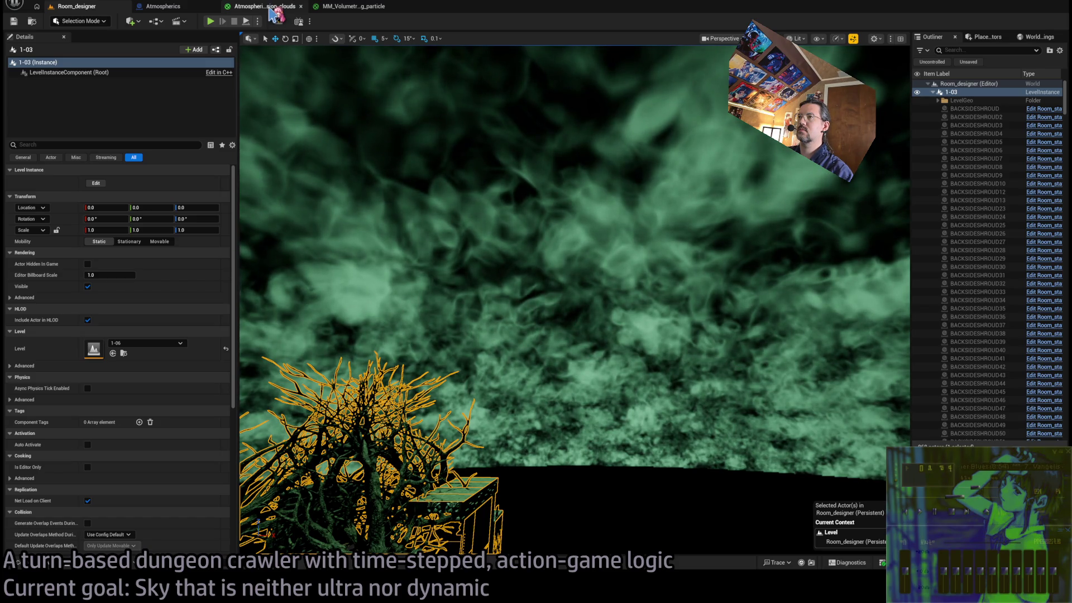
click(272, 12)
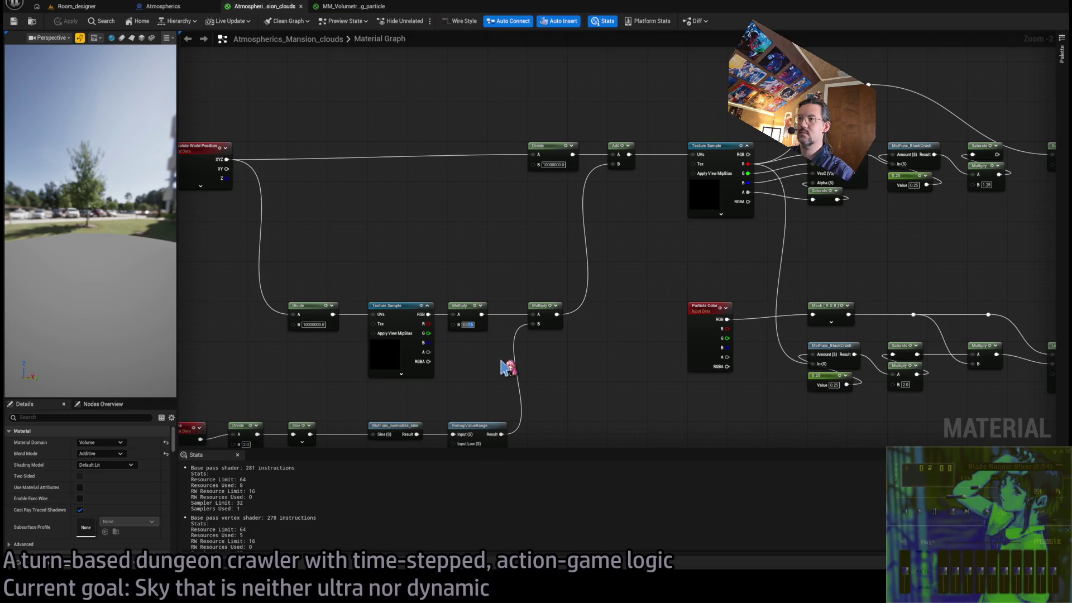
text(0.005)
key(Return)
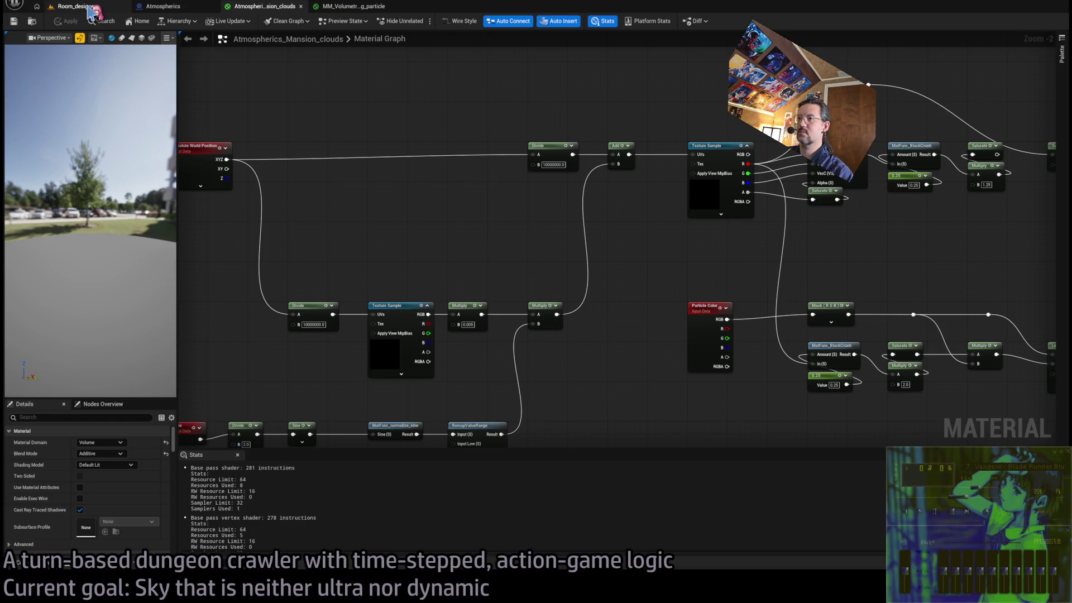
click(92, 11)
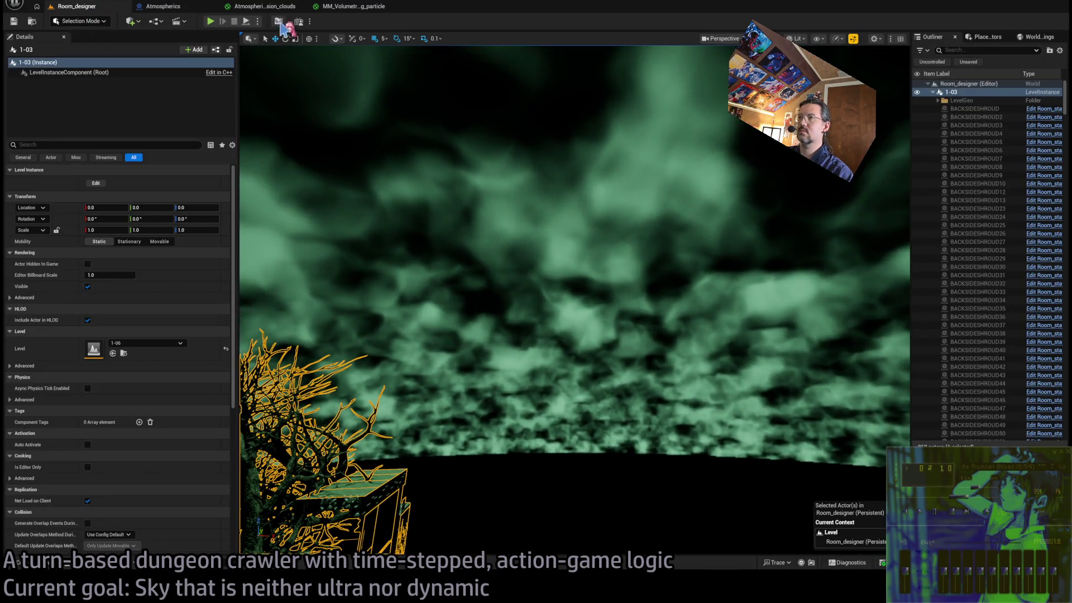
Delete the redundant Multiply, connect the 0.005 Multiply to Add's B, and apply.
click(265, 6)
mouse_move(483, 295)
mouse_down()
mouse_move(510, 261)
mouse_move(522, 220)
mouse_move(581, 253)
mouse_up()
drag(636, 335, 594, 263)
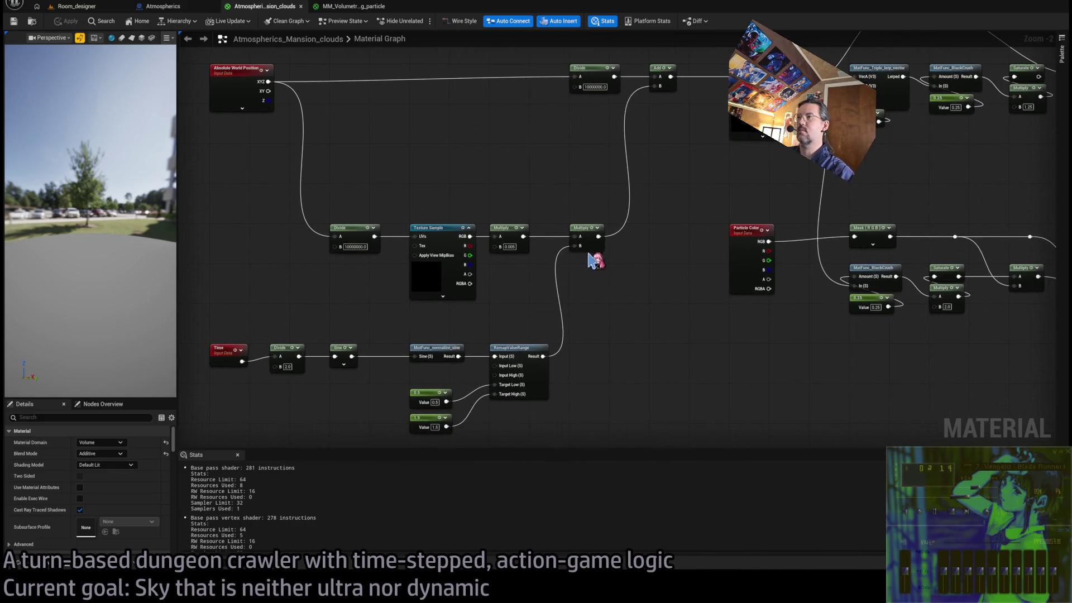
click(575, 227)
key(Delete)
drag(523, 236, 654, 85)
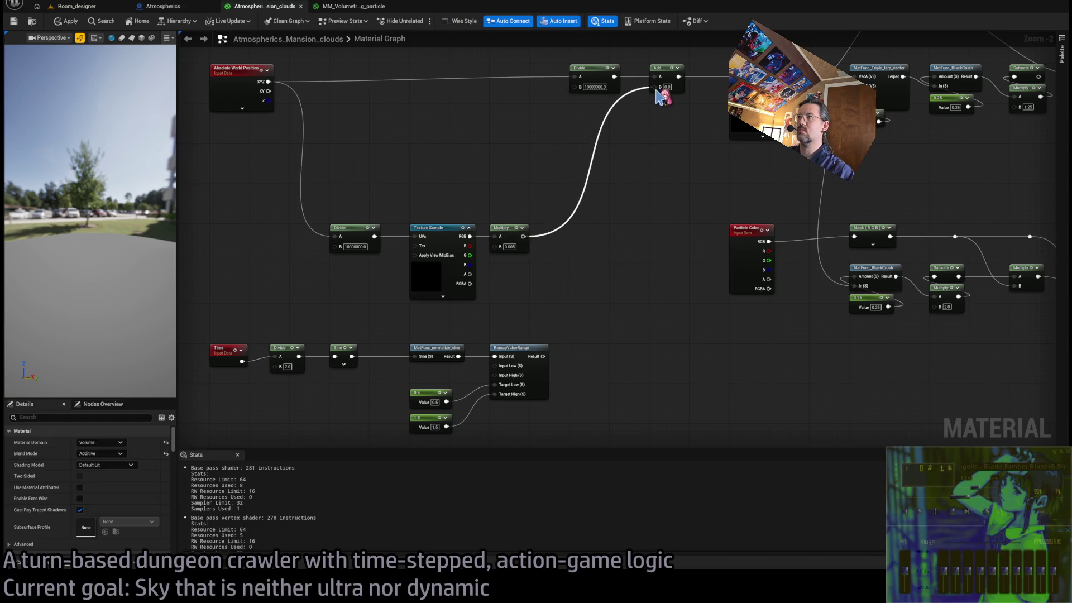
click(65, 21)
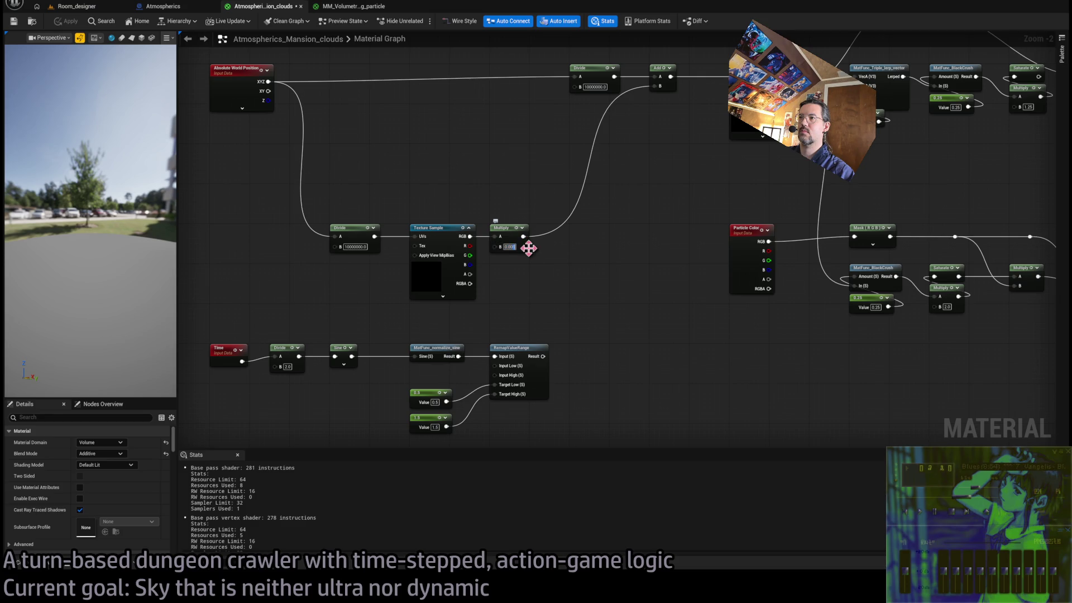
Raise the offset strength to 0.01 and check the clouds in the level.
text(0.01)
key(Return)
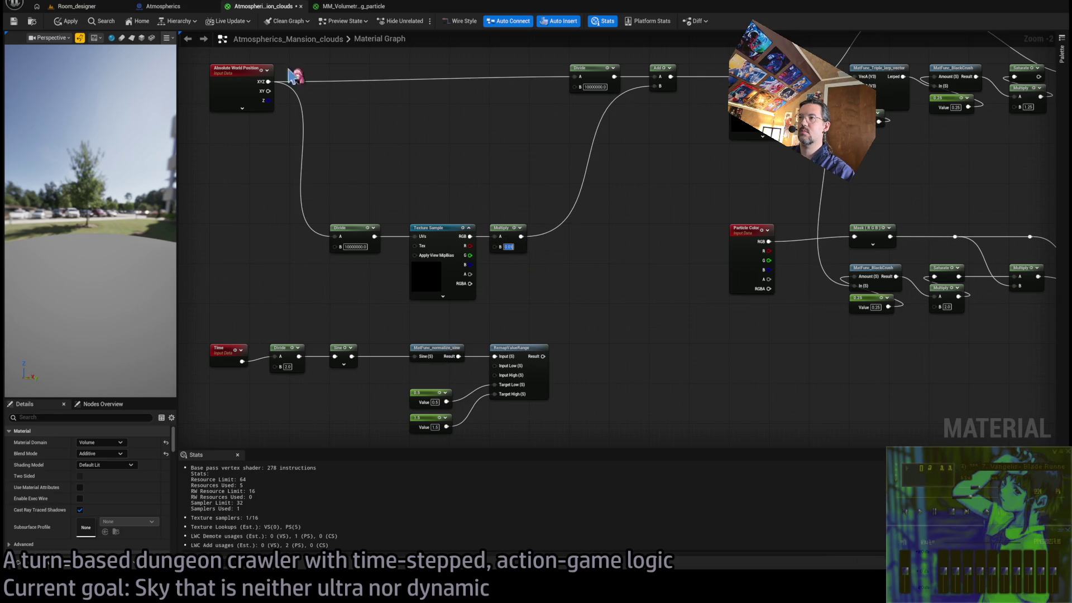
click(77, 6)
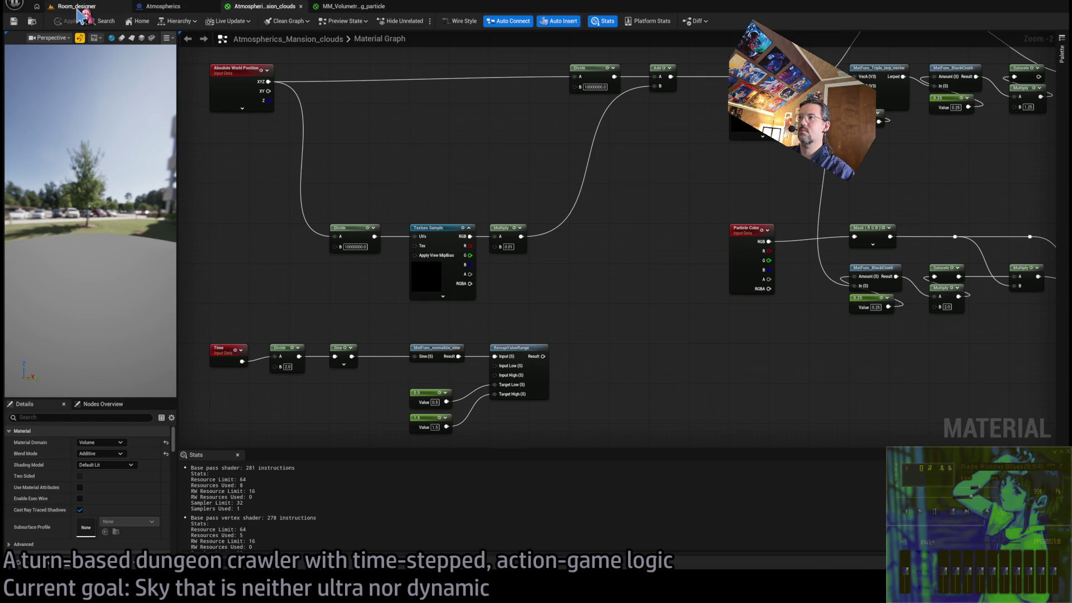
mouse_move(475, 228)
mouse_down()
mouse_move(385, 231)
mouse_move(475, 212)
mouse_move(458, 195)
mouse_move(457, 168)
mouse_move(463, 201)
mouse_move(414, 207)
mouse_move(455, 200)
mouse_move(479, 232)
mouse_up()
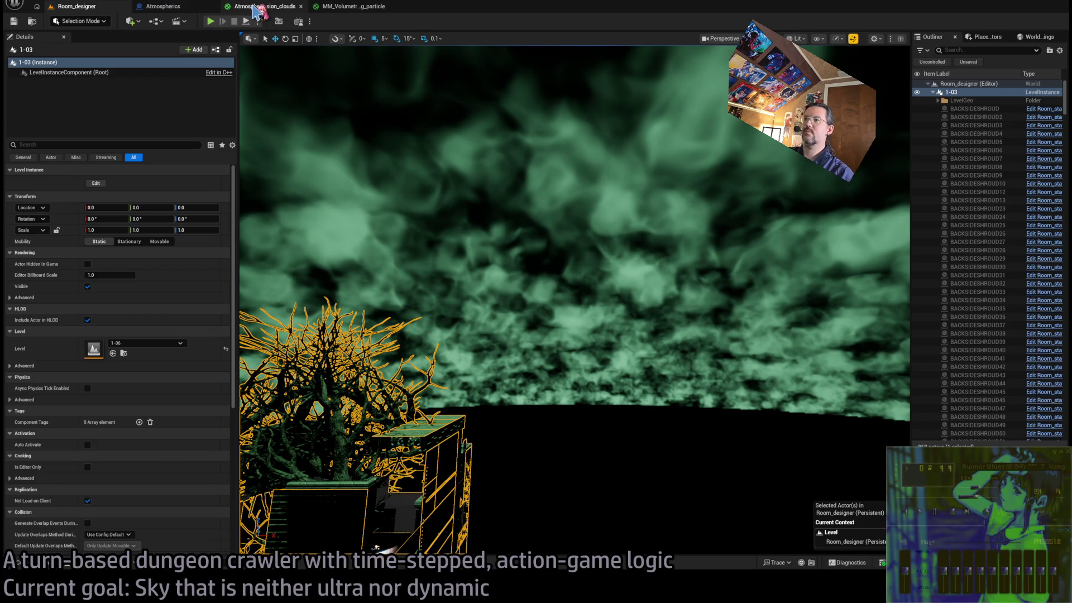
click(256, 10)
scroll(502, 191, up, 2)
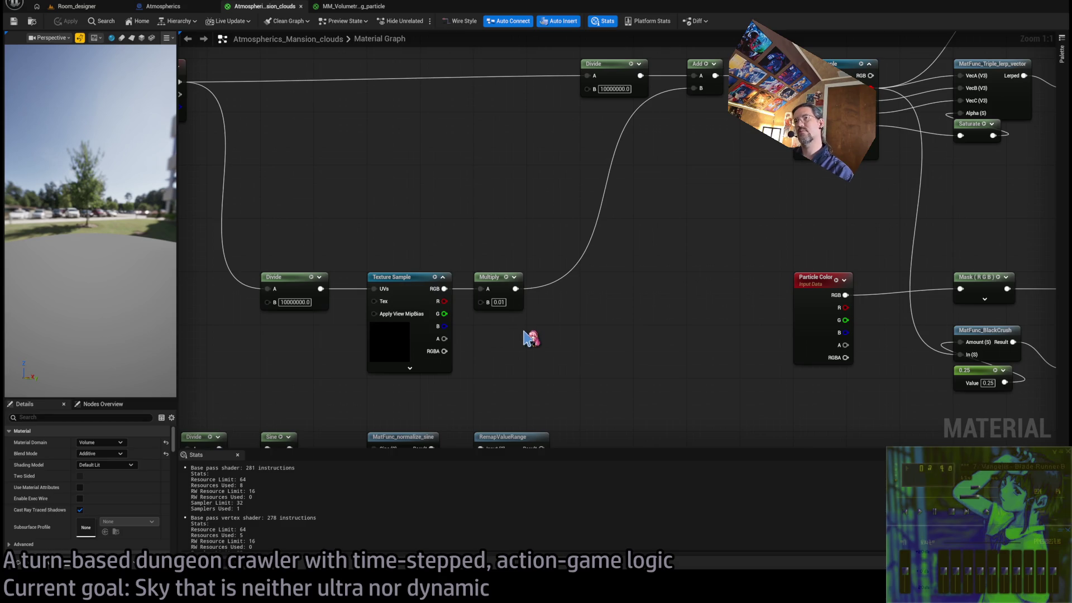
Move the Cloud Sample Attributes node above the density chain.
scroll(525, 339, down, 2)
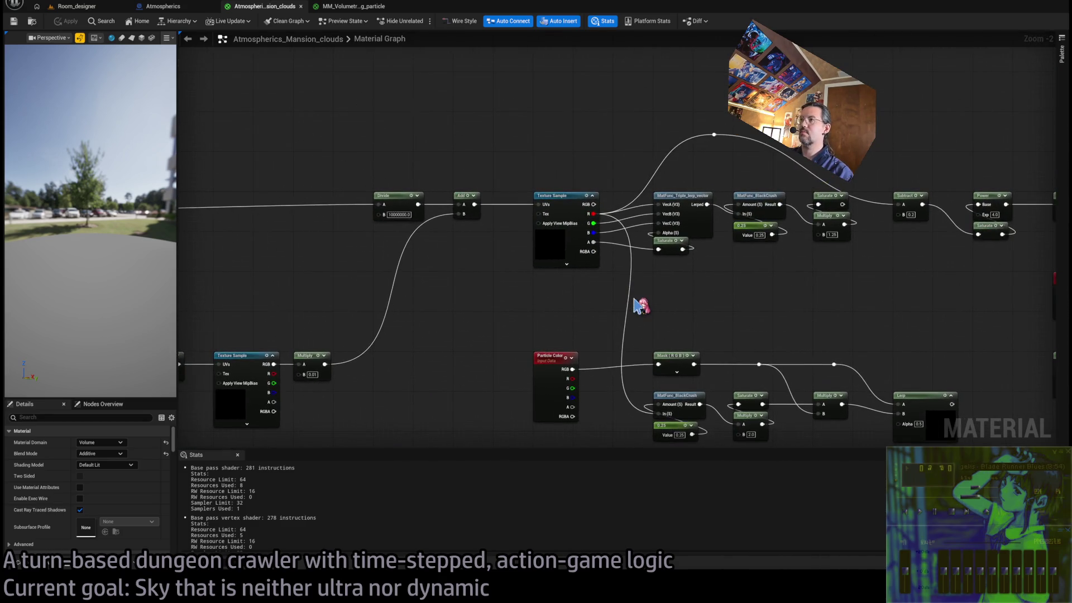
drag(586, 304, 435, 338)
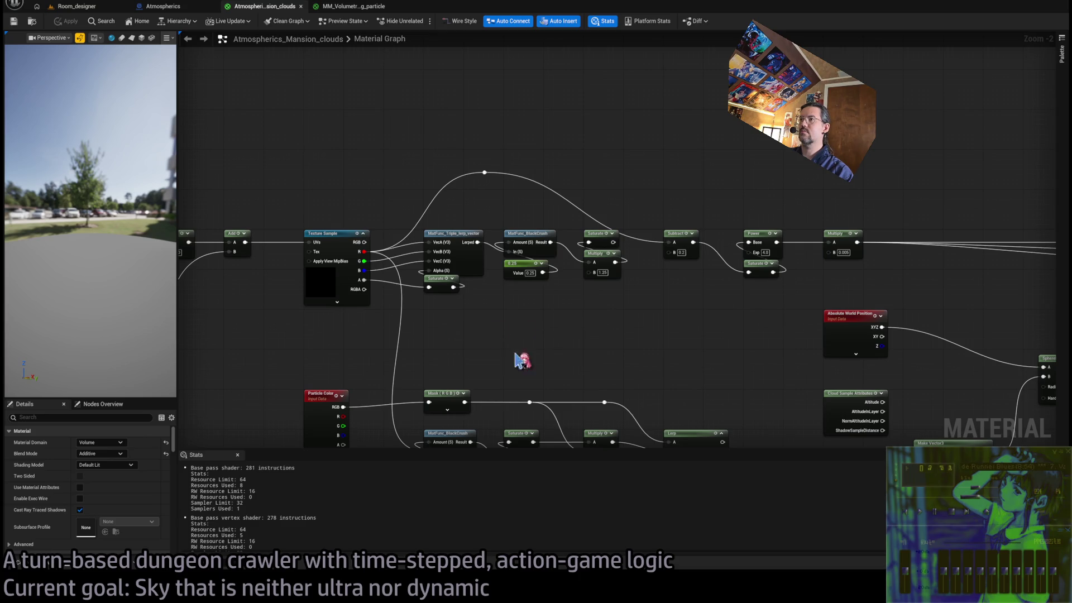
drag(510, 362, 383, 394)
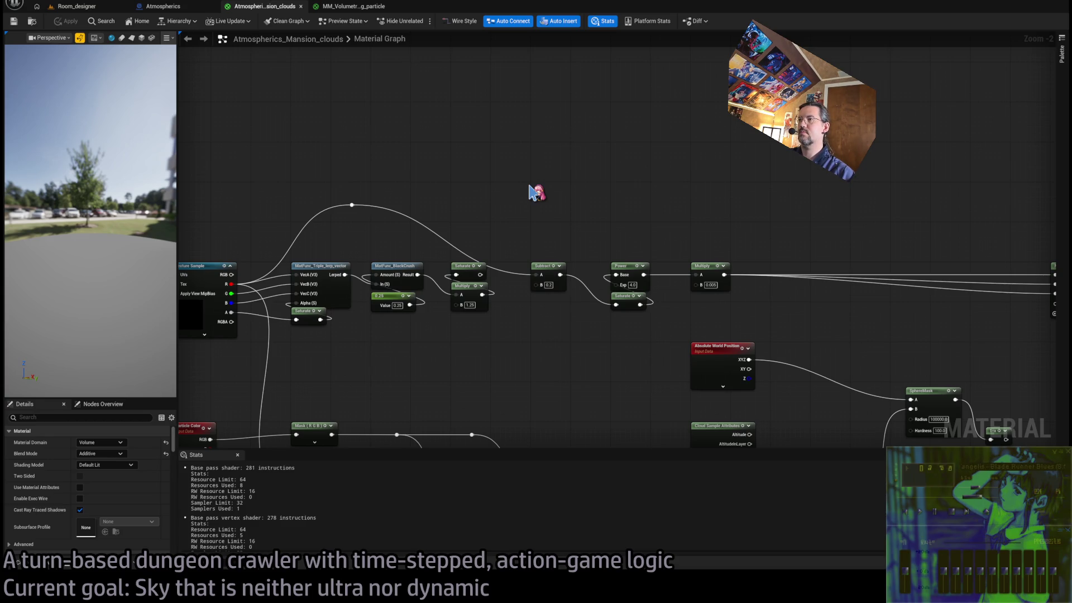
drag(531, 172, 515, 83)
mouse_move(695, 338)
mouse_down()
mouse_move(705, 344)
mouse_move(530, 135)
mouse_move(531, 67)
mouse_up()
scroll(601, 249, up, 2)
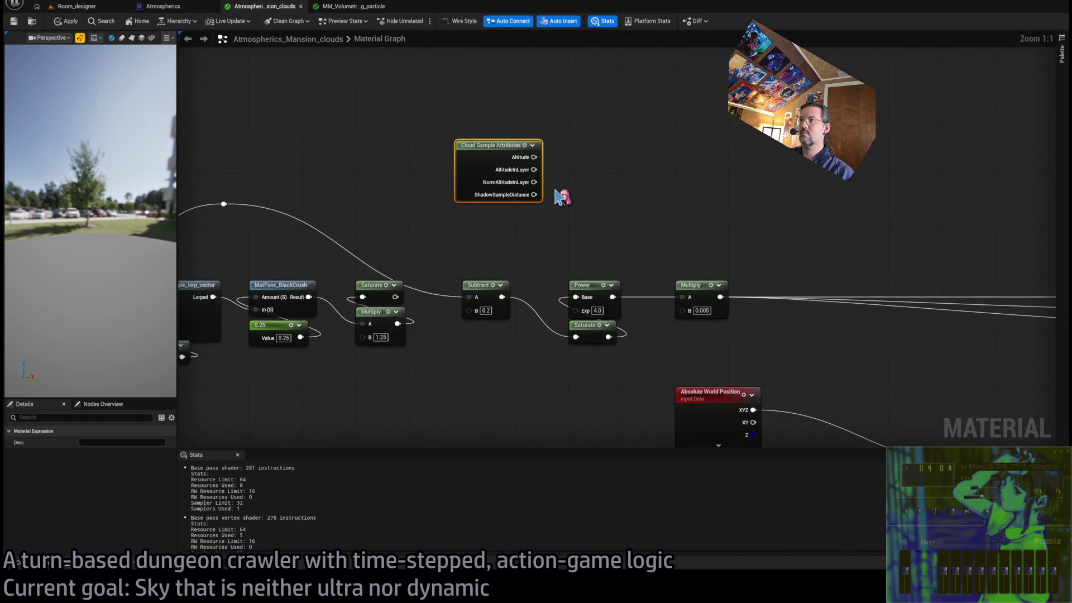
mouse_move(514, 170)
mouse_down()
mouse_move(430, 167)
mouse_move(413, 151)
mouse_up()
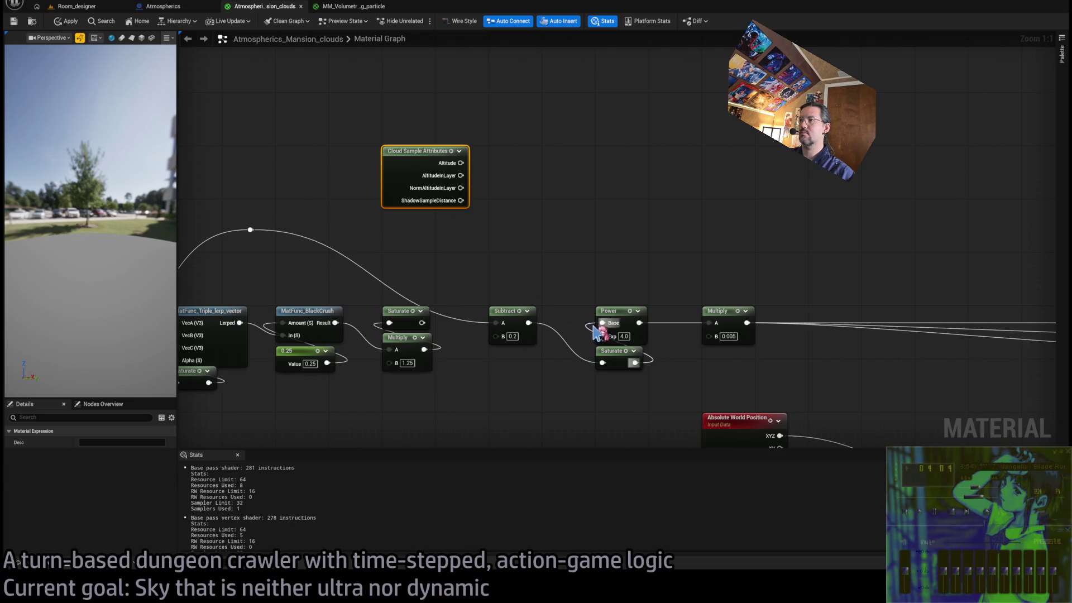
Feed the Power exponent from a Lerp of 2.0 to 6.0 driven by NormAltitudeInLayer.
drag(603, 337, 533, 224)
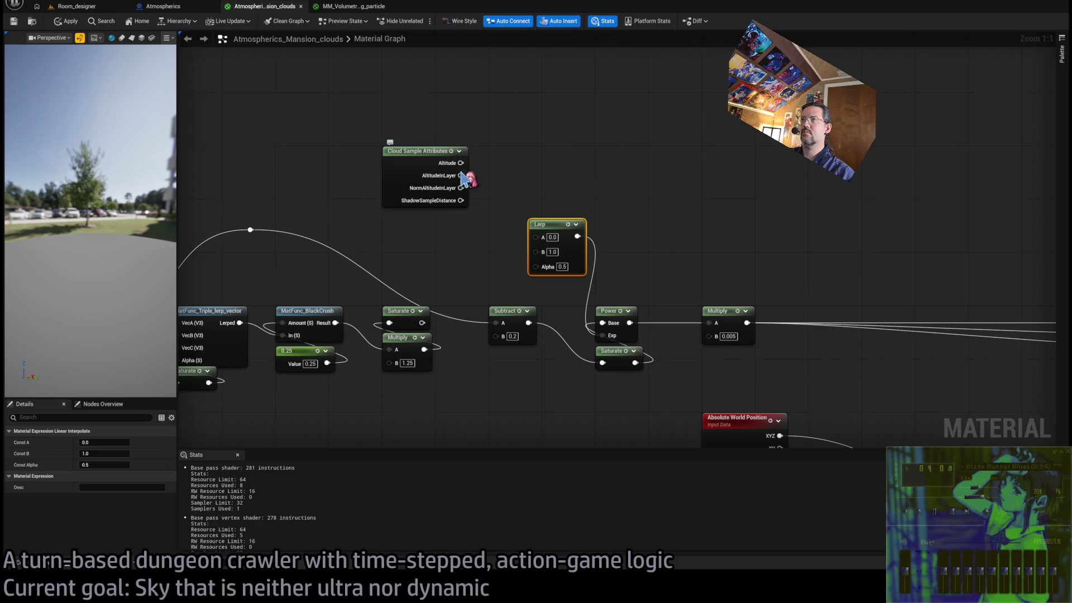
mouse_move(461, 187)
mouse_down()
mouse_move(469, 220)
mouse_move(510, 268)
mouse_move(543, 274)
mouse_up()
click(551, 237)
click(551, 252)
text(4)
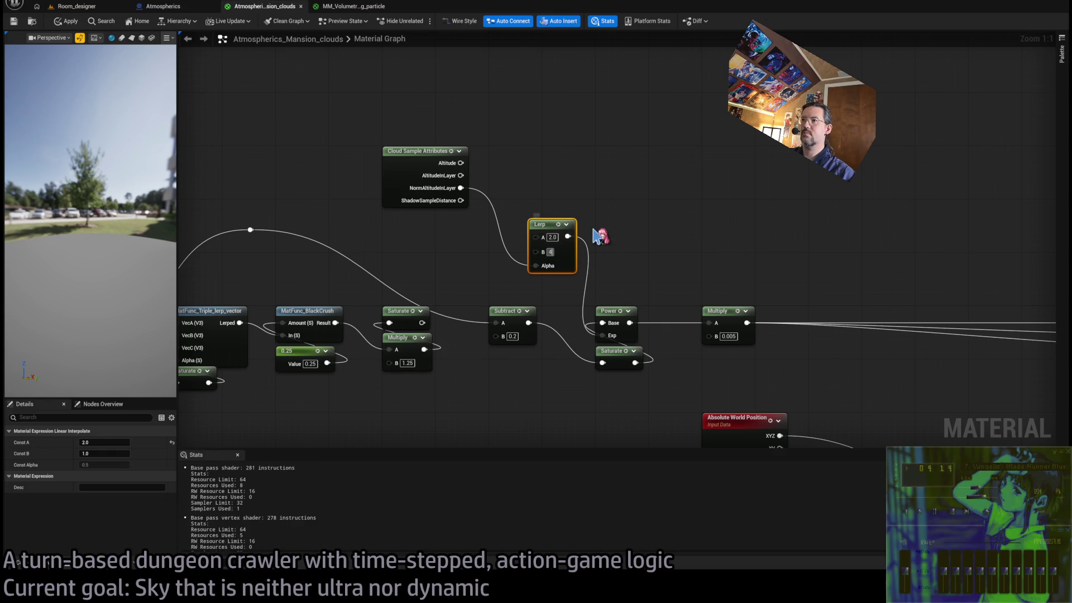
key(BackSpace)
text(5)
key(Return)
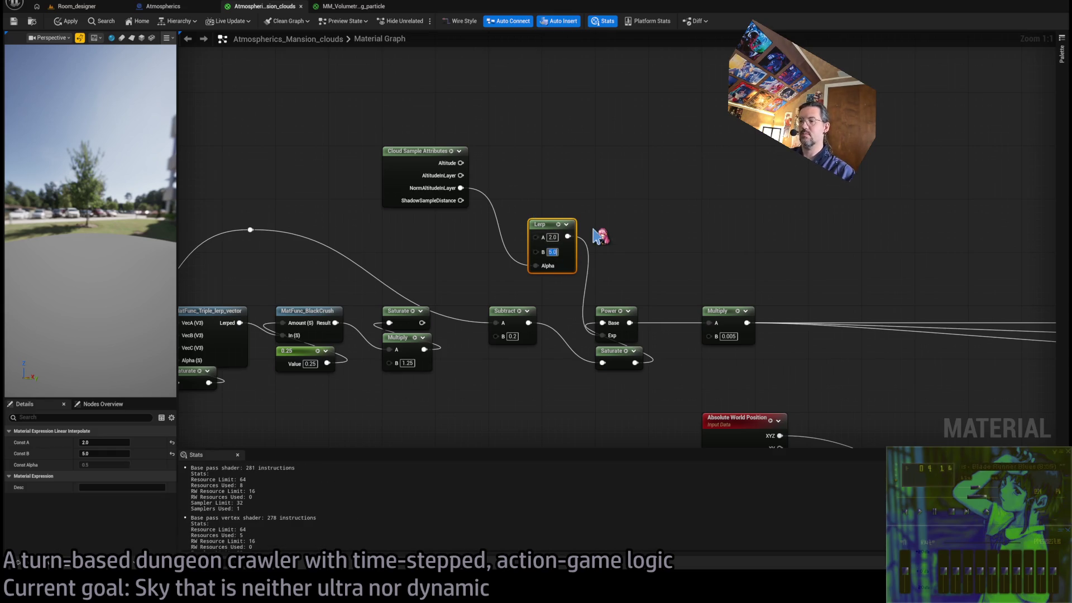
text(6)
key(Return)
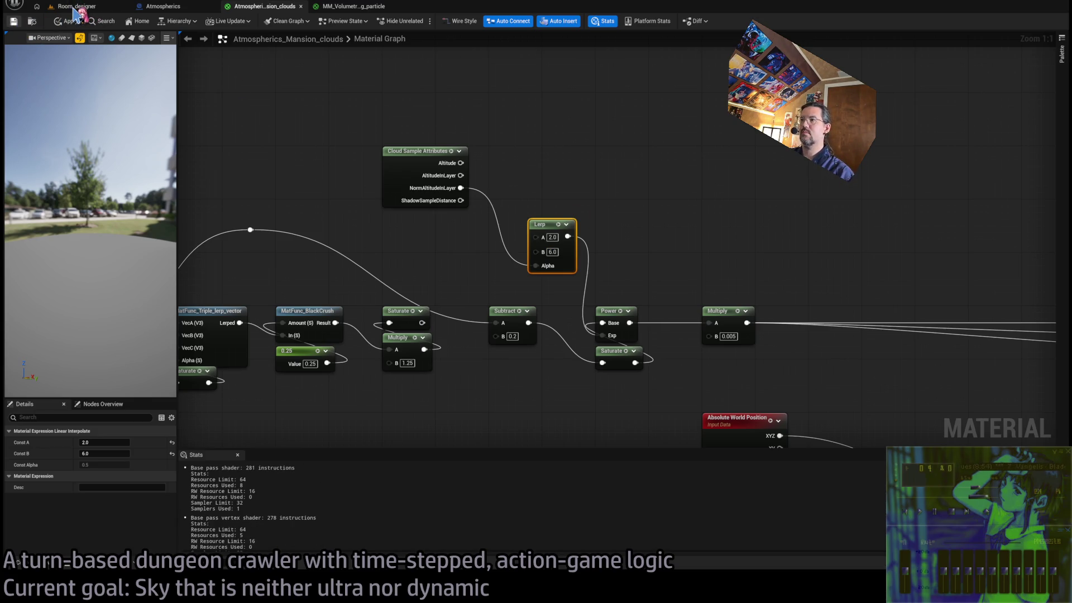
Preview the altitude effect in the level, then return to the Lerp and density chain nodes.
click(77, 6)
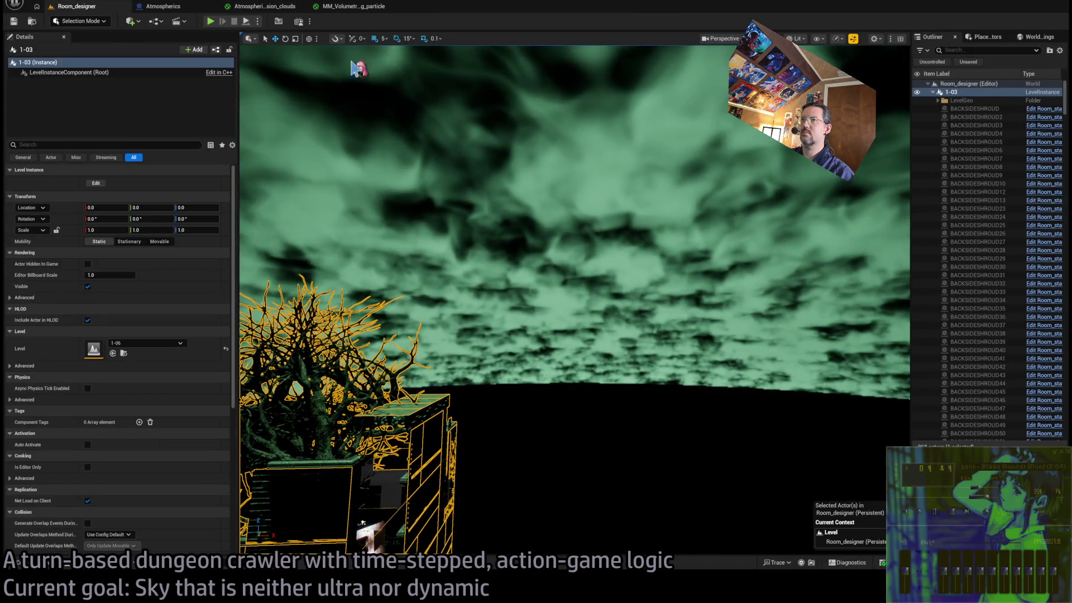
click(163, 6)
click(265, 7)
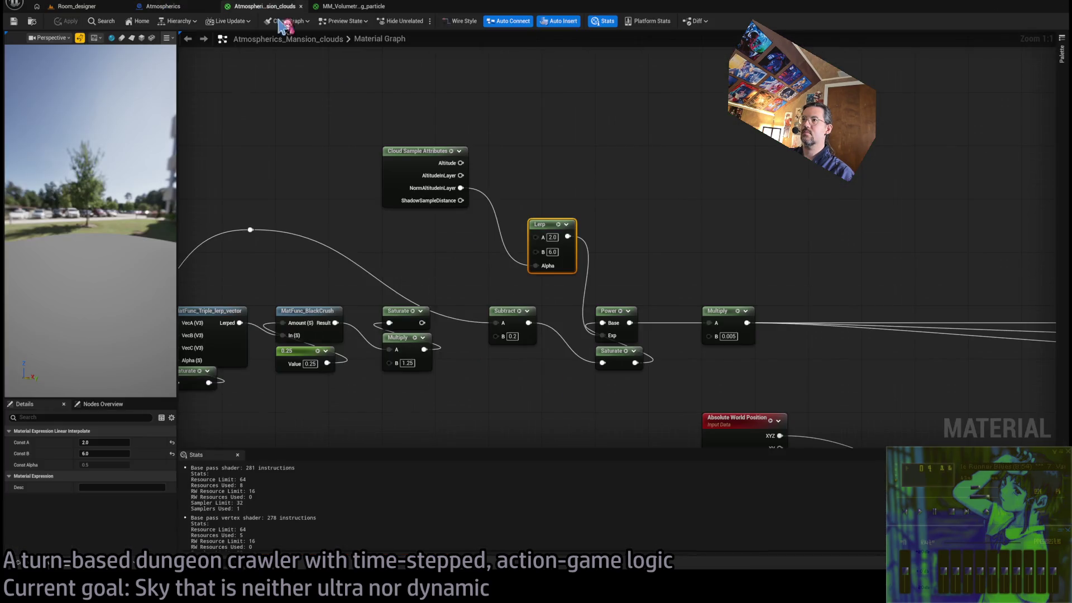
scroll(445, 150, down, 1)
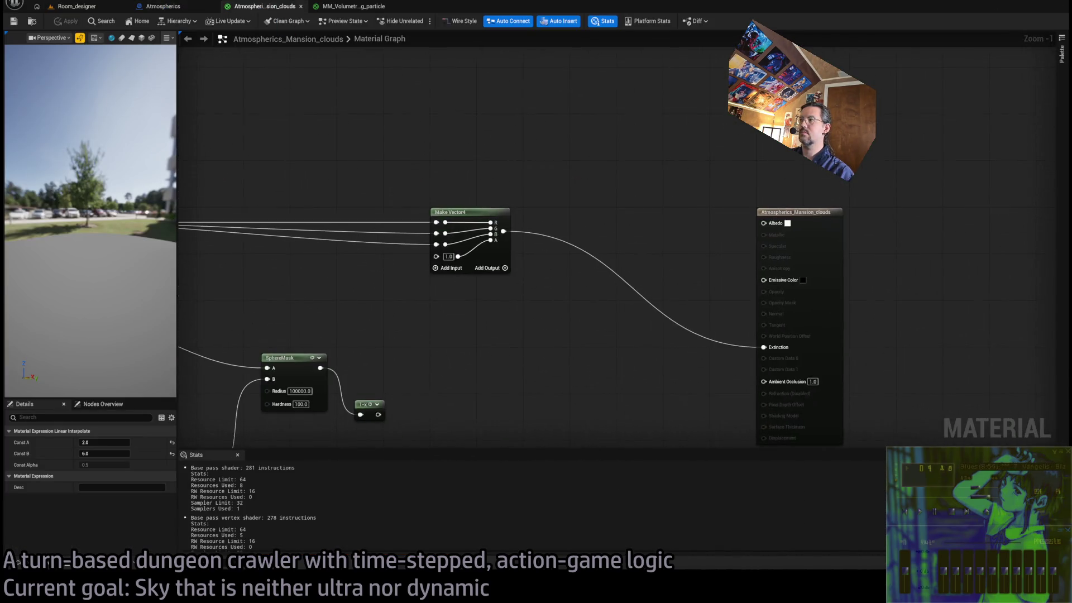
drag(445, 151, 667, 175)
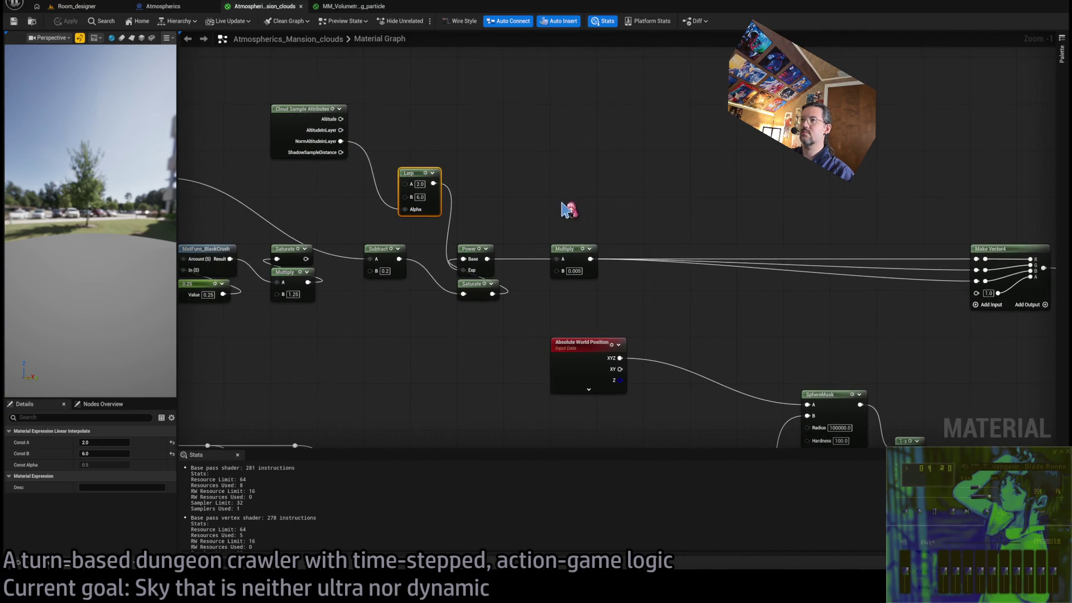
mouse_move(601, 214)
mouse_down()
mouse_move(383, 216)
mouse_move(198, 199)
mouse_move(567, 275)
mouse_up()
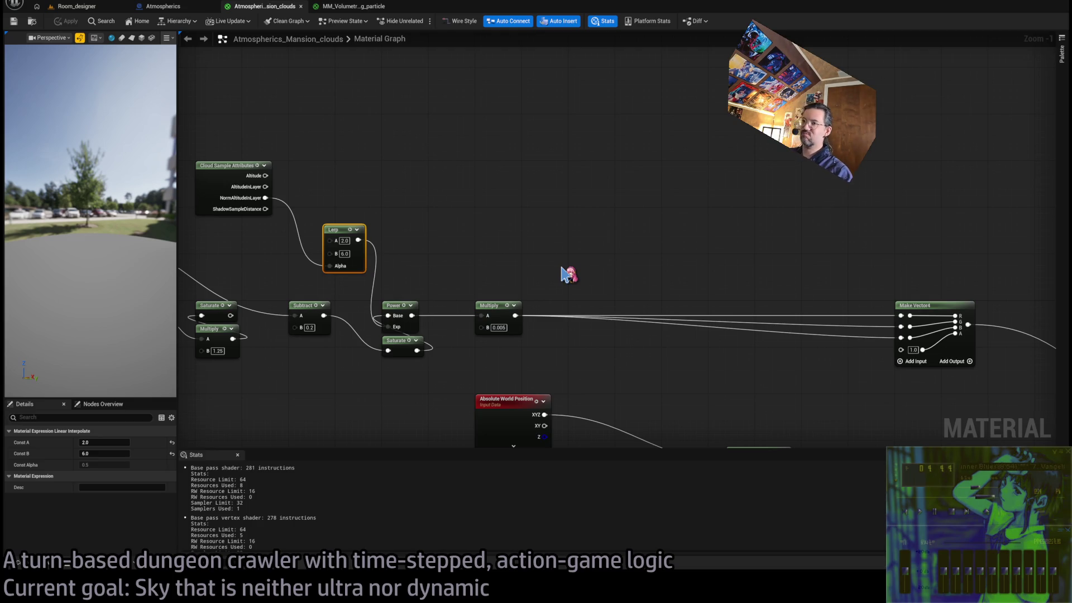
mouse_move(447, 196)
mouse_down()
mouse_move(457, 190)
mouse_move(436, 216)
mouse_move(467, 216)
mouse_move(196, 227)
mouse_move(416, 151)
mouse_up()
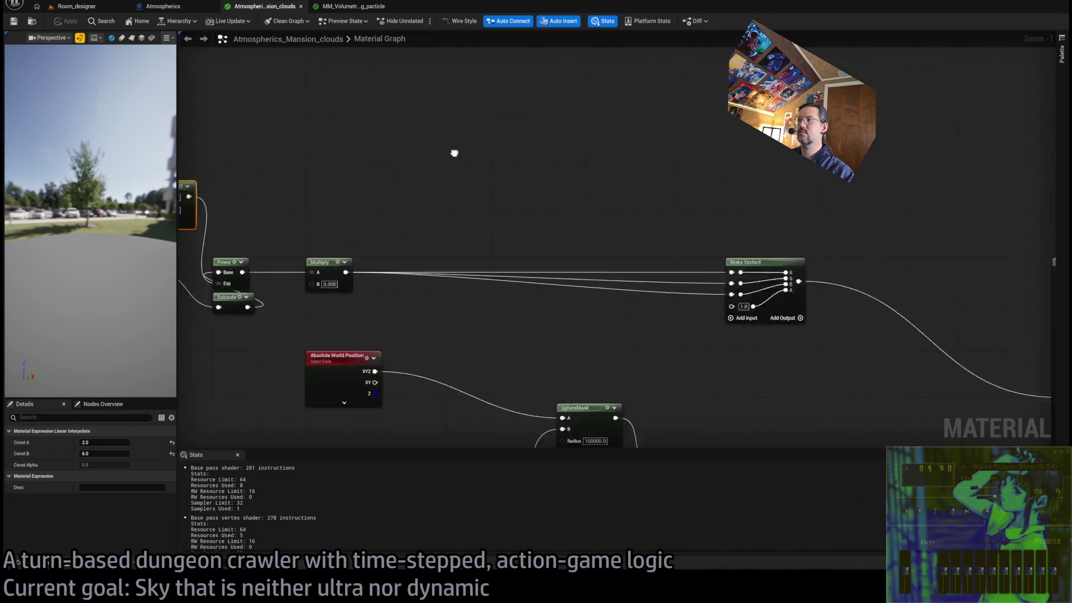